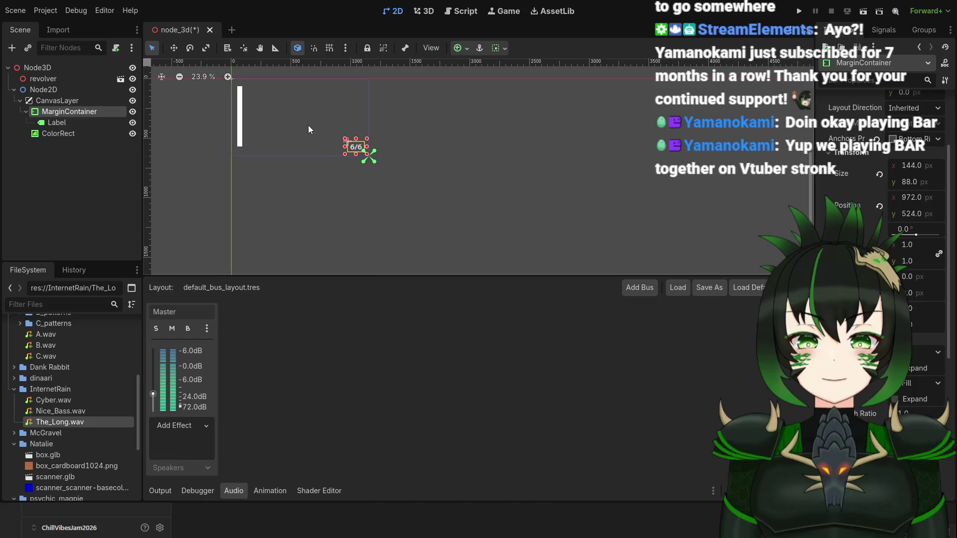
# Select the tall white ColorRect bar in the HUD so its properties appear in the Inspector.
pyautogui.scroll(2, 455, 166)
pyautogui.scroll(-2, 485, 183)
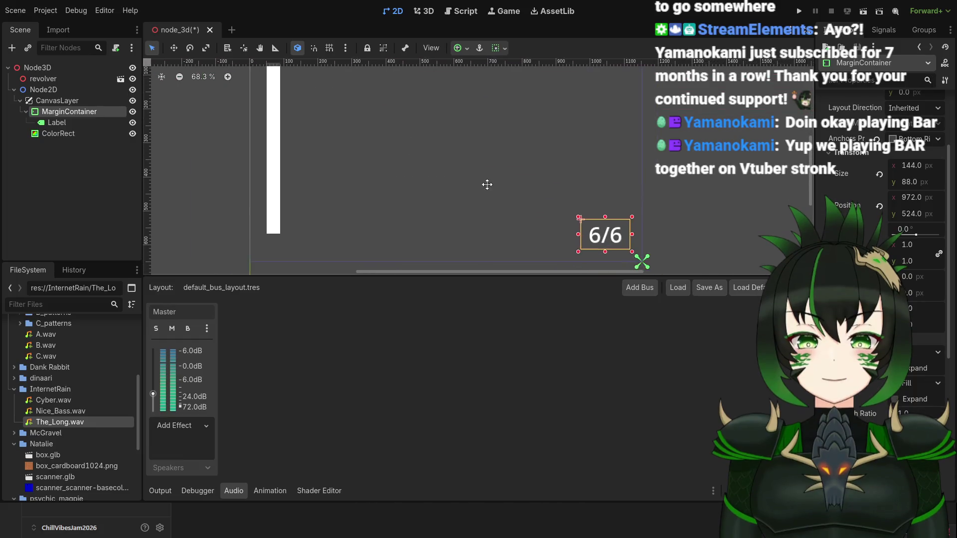
pyautogui.click(342, 168)
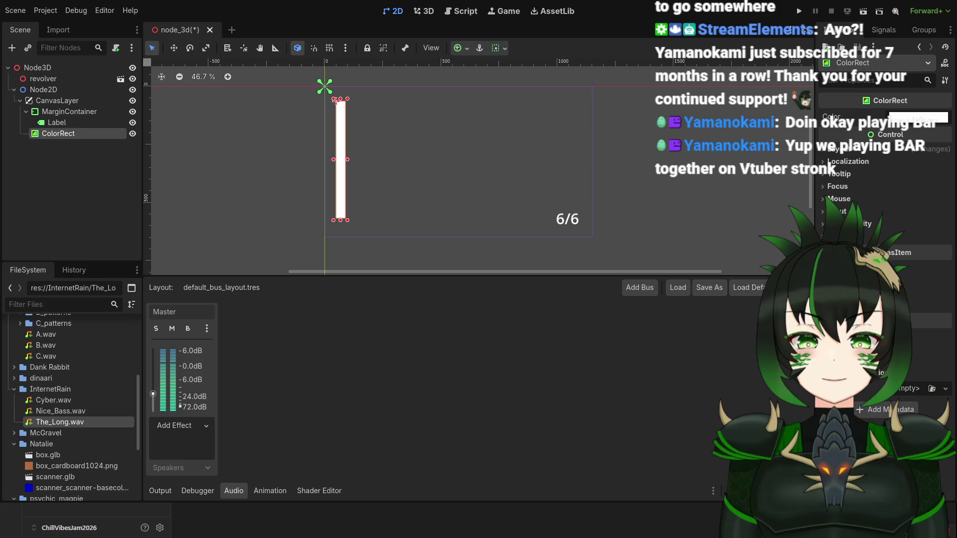
# Paste a purple colour onto the ColorRect bar and add a Label as its child.
pyautogui.hotkey('ctrl', 'v')
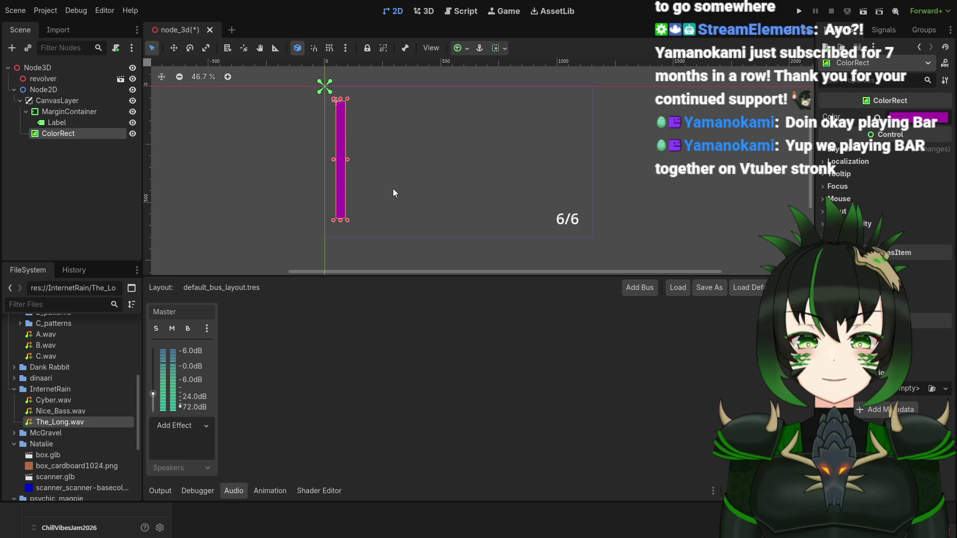
pyautogui.scroll(3, 439, 191)
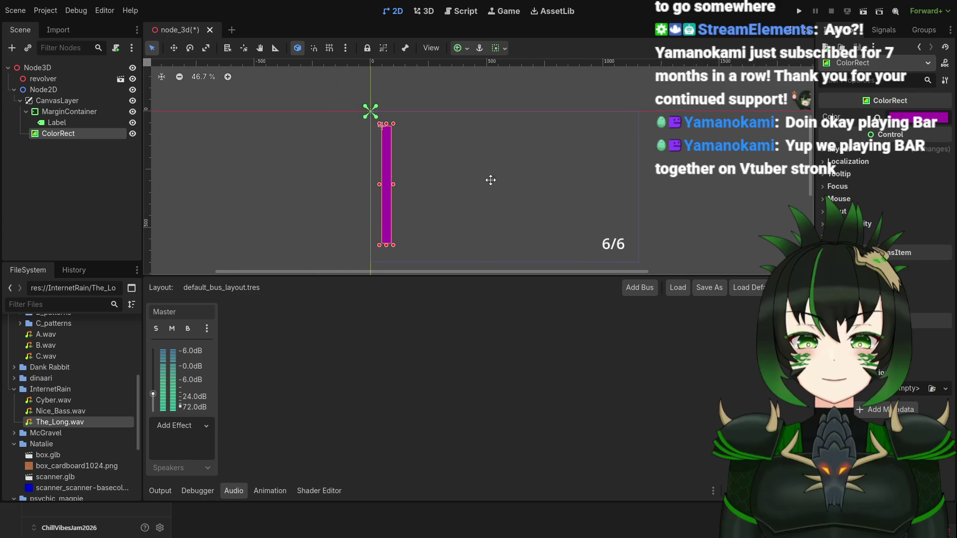
pyautogui.moveTo(450, 164)
pyautogui.mouseDown()
pyautogui.moveTo(468, 170)
pyautogui.moveTo(359, 162)
pyautogui.mouseUp()
pyautogui.scroll(-2, 359, 161)
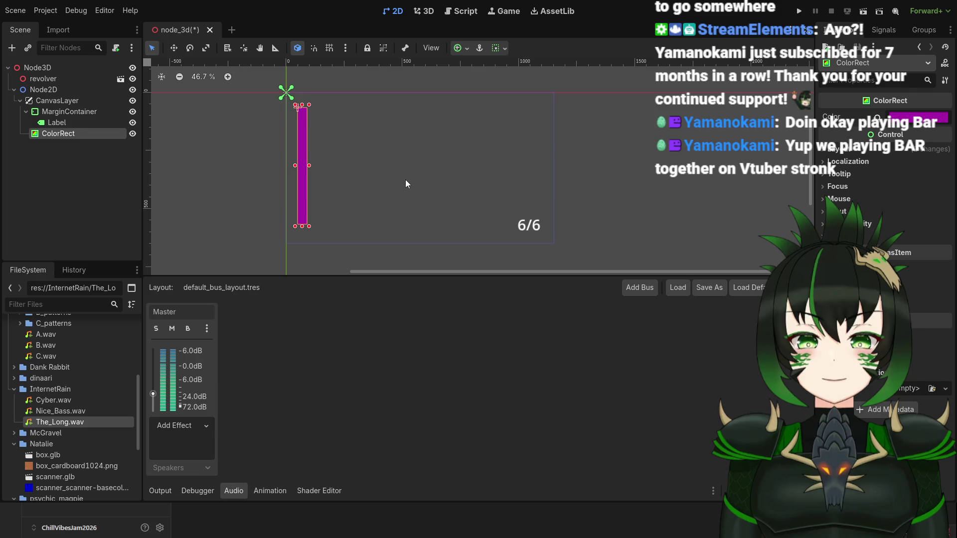
pyautogui.hotkey('ctrl', 'v')
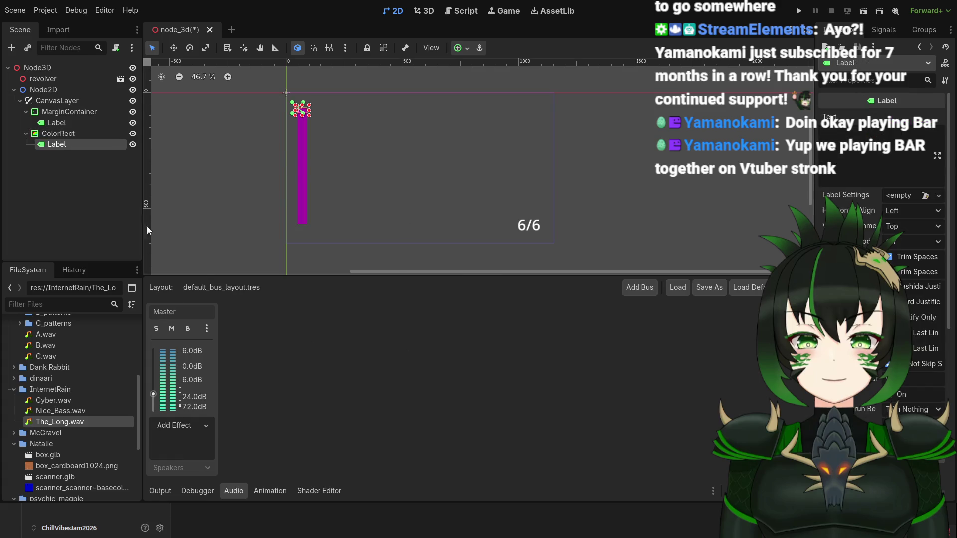
# Set the new Label's text to 'HP'.
pyautogui.scroll(2, 292, 164)
pyautogui.click(866, 141)
pyautogui.write('HP')
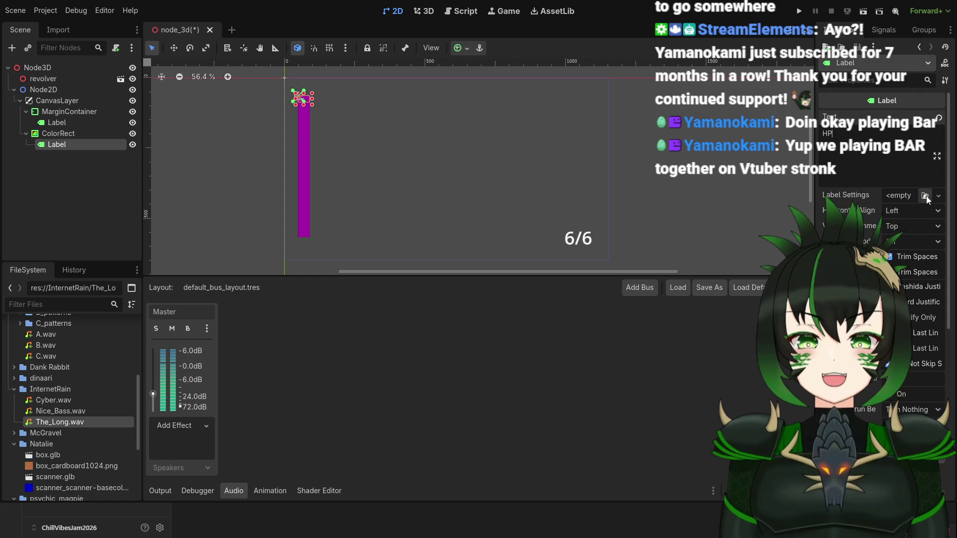
# Create new LabelSettings for the HP label and enlarge its font size.
pyautogui.click(939, 198)
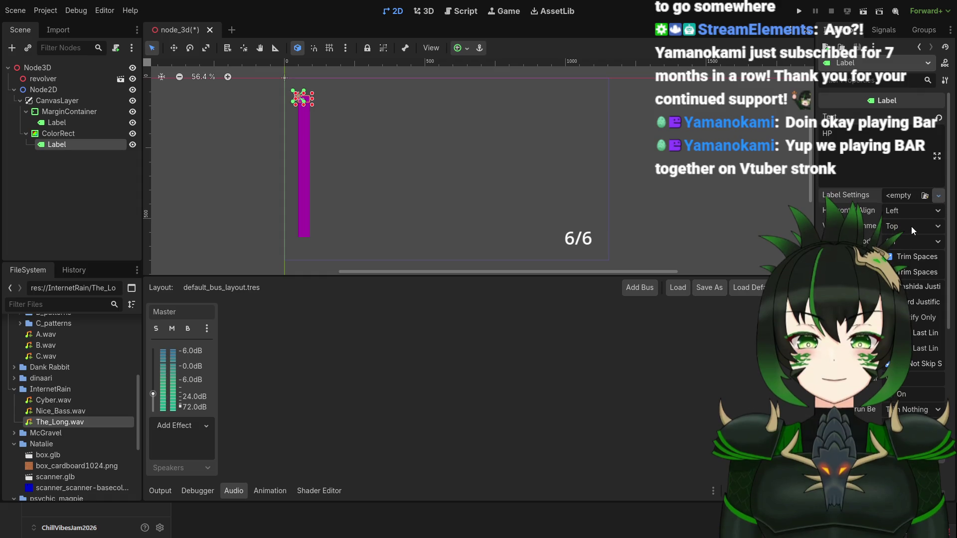
pyautogui.click(911, 226)
pyautogui.click(908, 198)
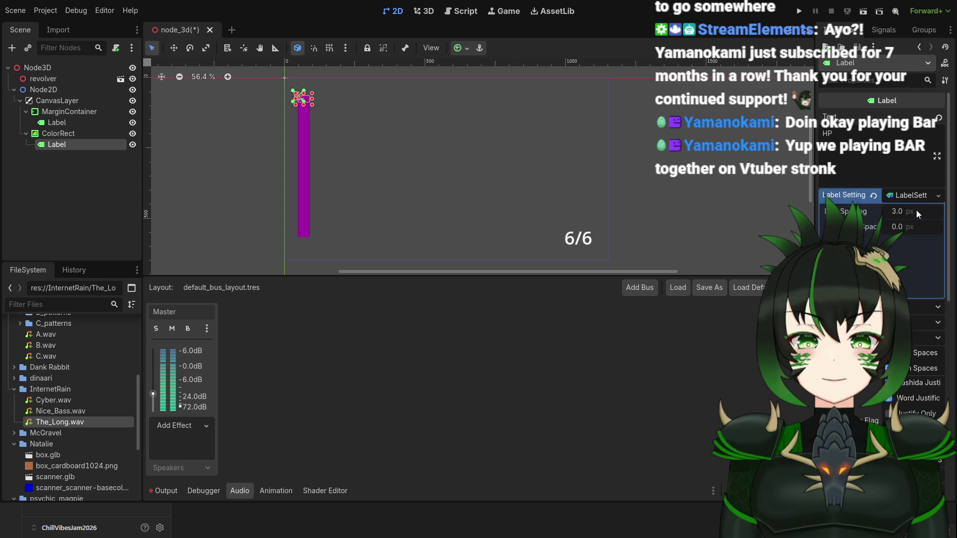
pyautogui.click(893, 242)
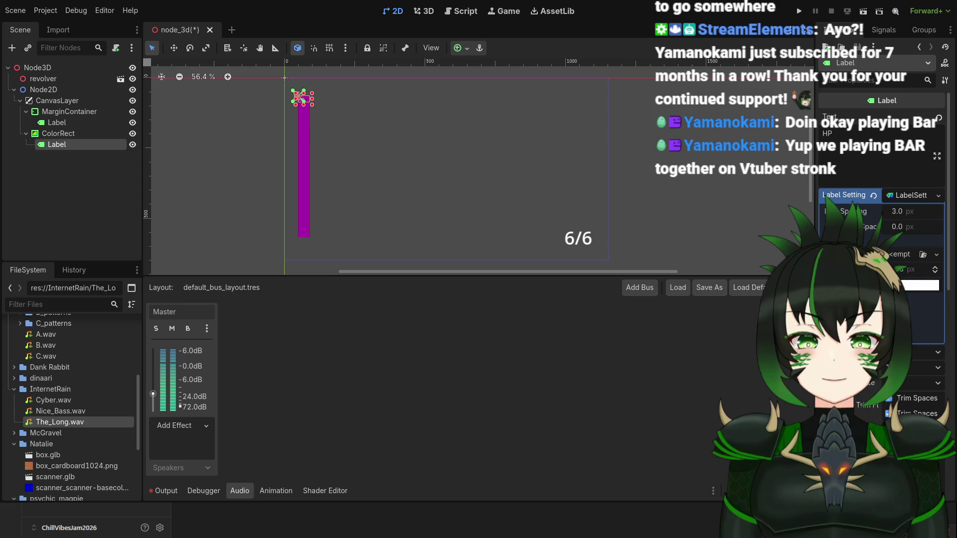
pyautogui.click(902, 269)
pyautogui.press('Return')
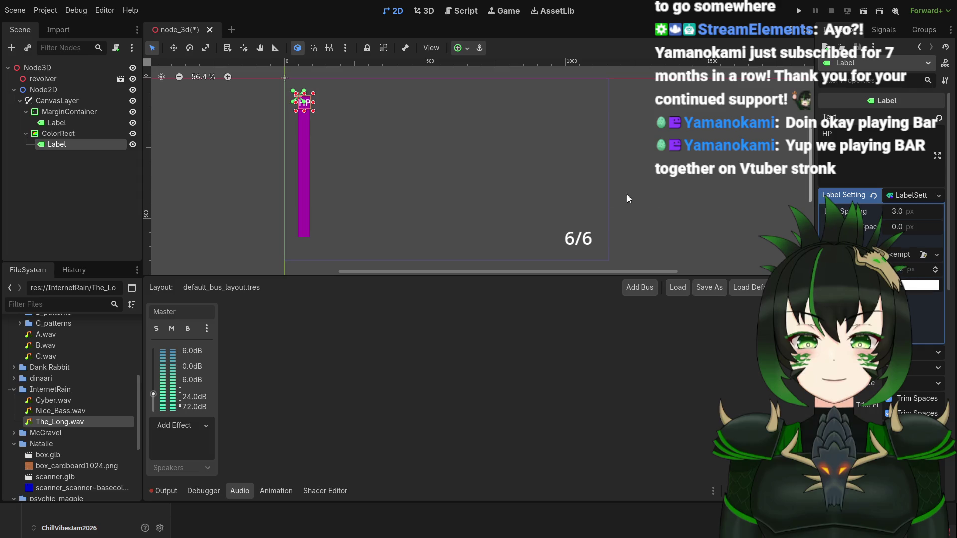
# Move the HP label down to the bottom end of the purple bar.
pyautogui.moveTo(309, 109)
pyautogui.mouseDown()
pyautogui.moveTo(309, 259)
pyautogui.moveTo(307, 247)
pyautogui.mouseUp()
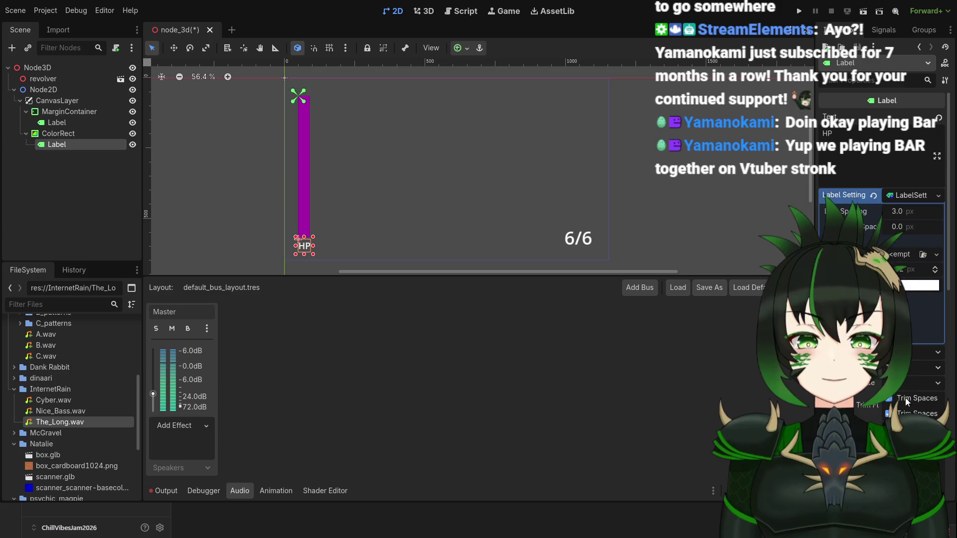
pyautogui.hscroll(-5, 464, 245)
pyautogui.scroll(8, 500, 241)
pyautogui.moveTo(478, 231); pyautogui.dragTo(477, 227)
pyautogui.scroll(-12, 569, 211)
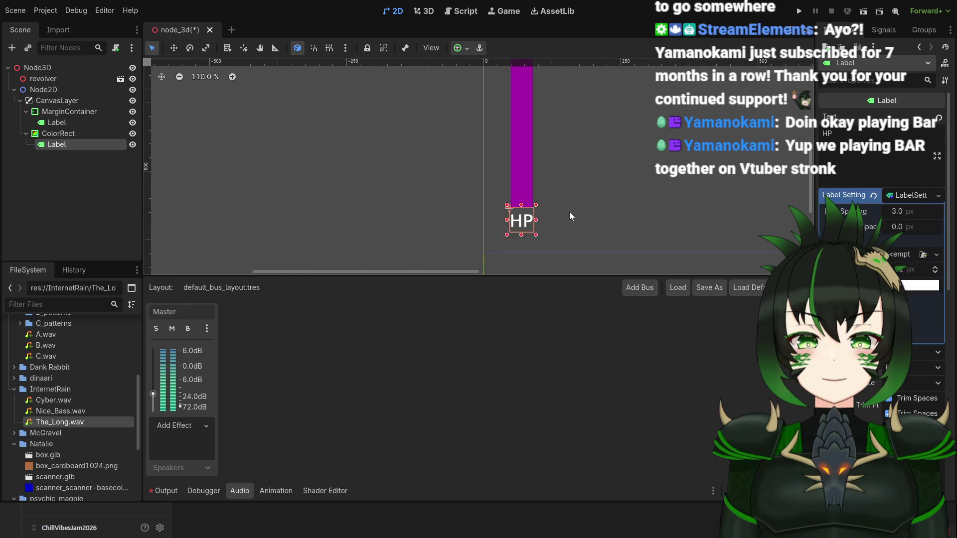
pyautogui.scroll(6, 591, 180)
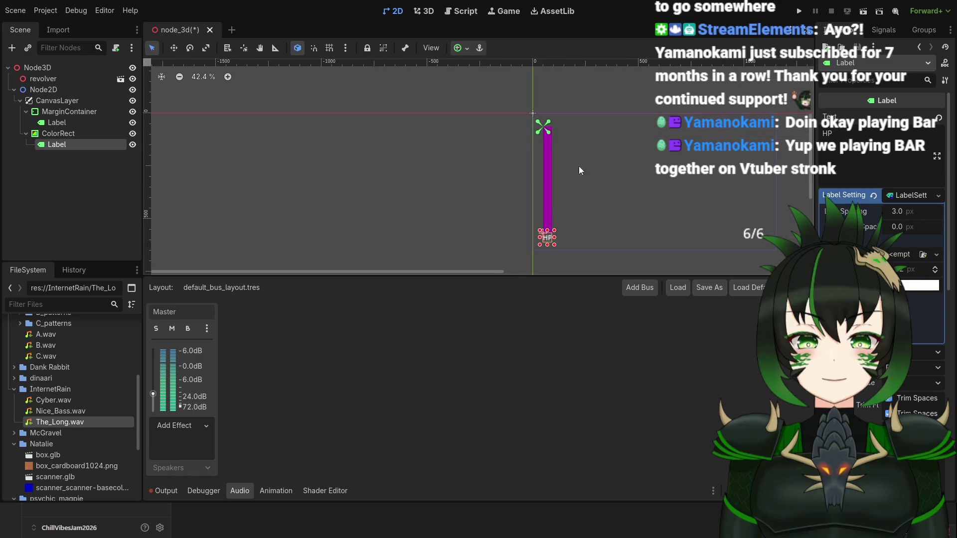
pyautogui.click(537, 163)
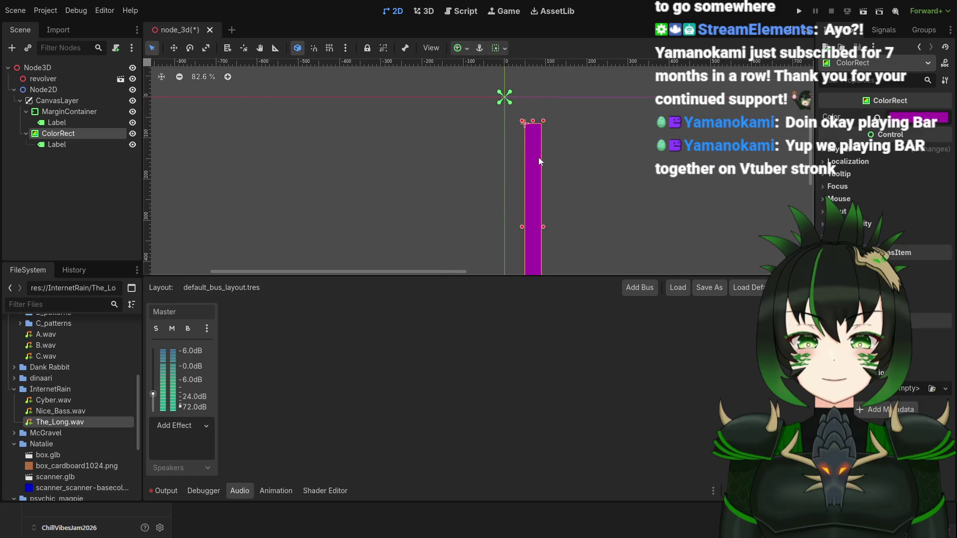
# Stretch the purple bar taller, anchor it Center Left, and nudge it slightly right.
pyautogui.moveTo(535, 122); pyautogui.dragTo(534, 105)
pyautogui.click(829, 150)
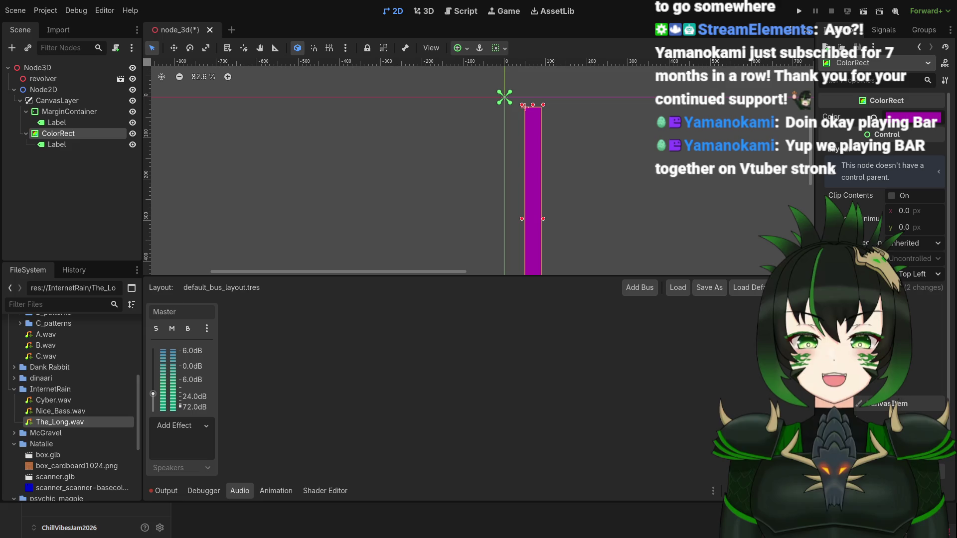
pyautogui.click(917, 274)
pyautogui.scroll(-5, 604, 227)
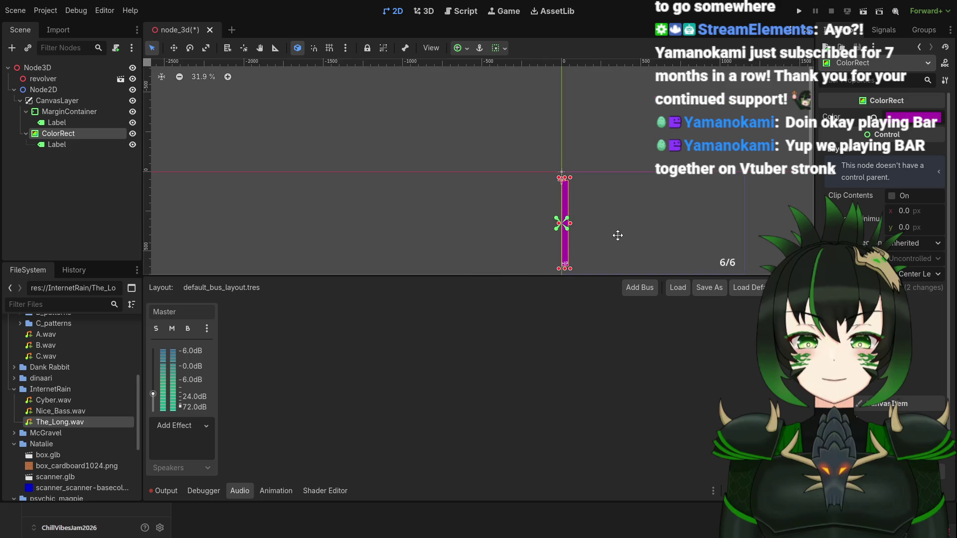
pyautogui.scroll(2, 543, 150)
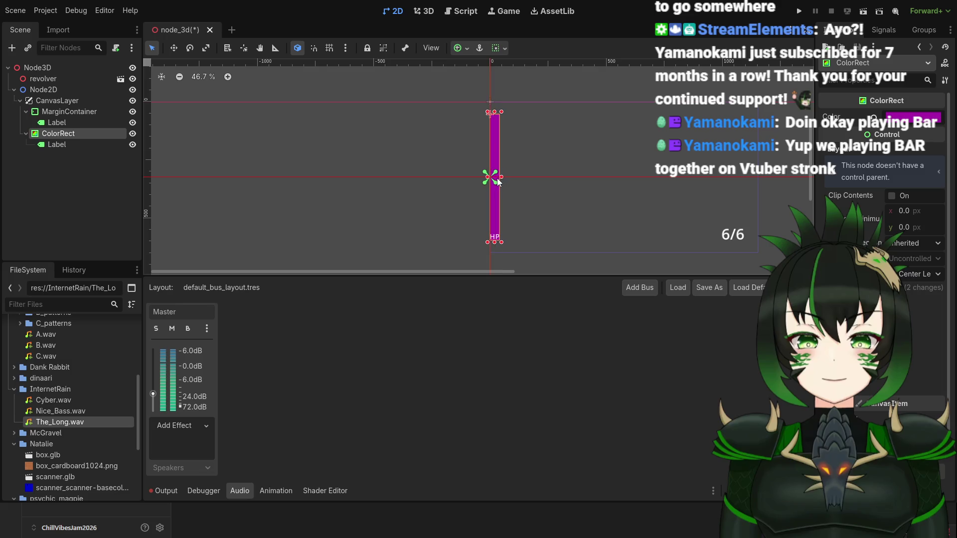
pyautogui.scroll(5, 501, 178)
pyautogui.moveTo(490, 178); pyautogui.dragTo(516, 180)
# Move the HP label down about 33 px to sit just below the bar.
pyautogui.scroll(-3, 580, 184)
pyautogui.scroll(-1, 580, 180)
pyautogui.scroll(-1, 575, 182)
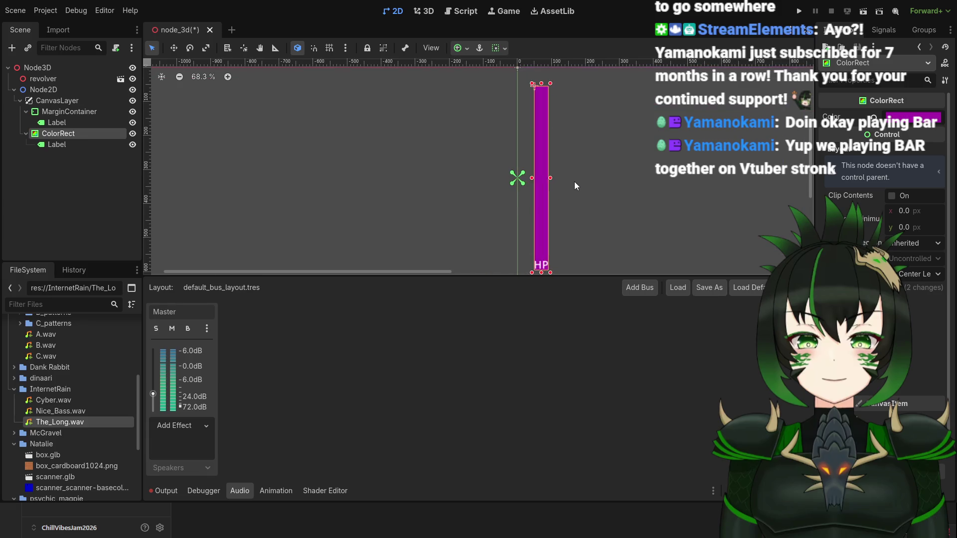
pyautogui.moveTo(627, 188)
pyautogui.mouseDown()
pyautogui.moveTo(648, 194)
pyautogui.moveTo(568, 177)
pyautogui.moveTo(496, 208)
pyautogui.moveTo(490, 181)
pyautogui.moveTo(488, 200)
pyautogui.mouseUp()
pyautogui.scroll(-4, 495, 207)
pyautogui.scroll(4, 510, 189)
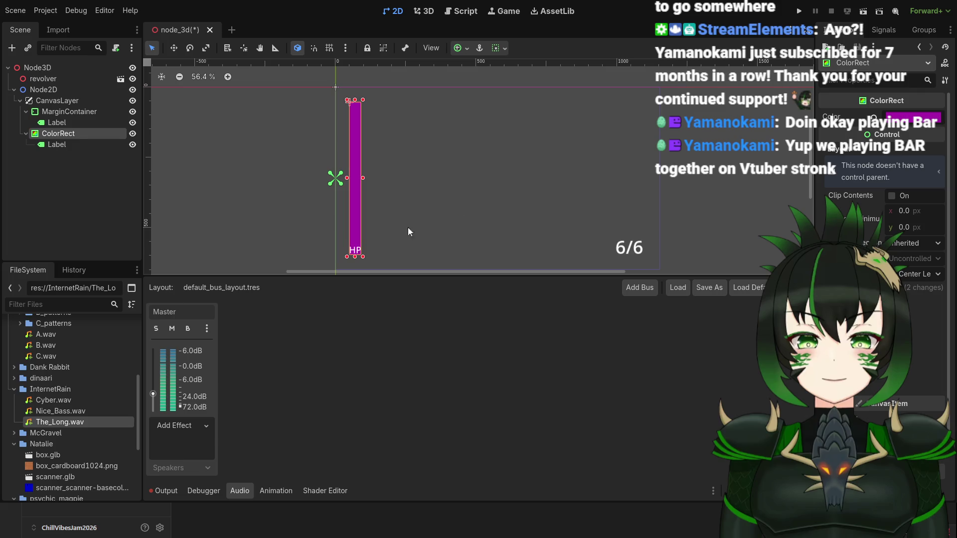
pyautogui.scroll(10, 420, 240)
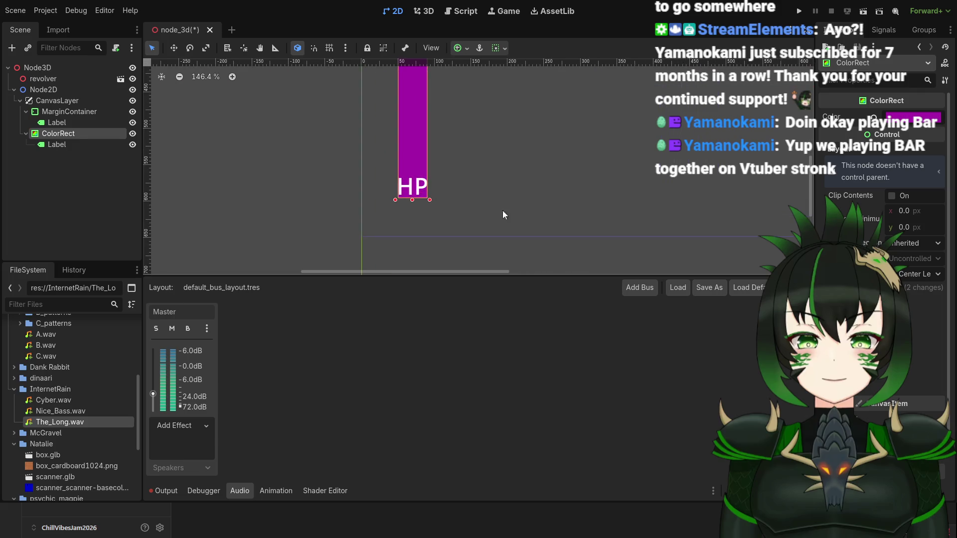
pyautogui.click(57, 144)
pyautogui.scroll(4, 455, 205)
pyautogui.moveTo(386, 170); pyautogui.dragTo(387, 206)
pyautogui.scroll(-15, 489, 206)
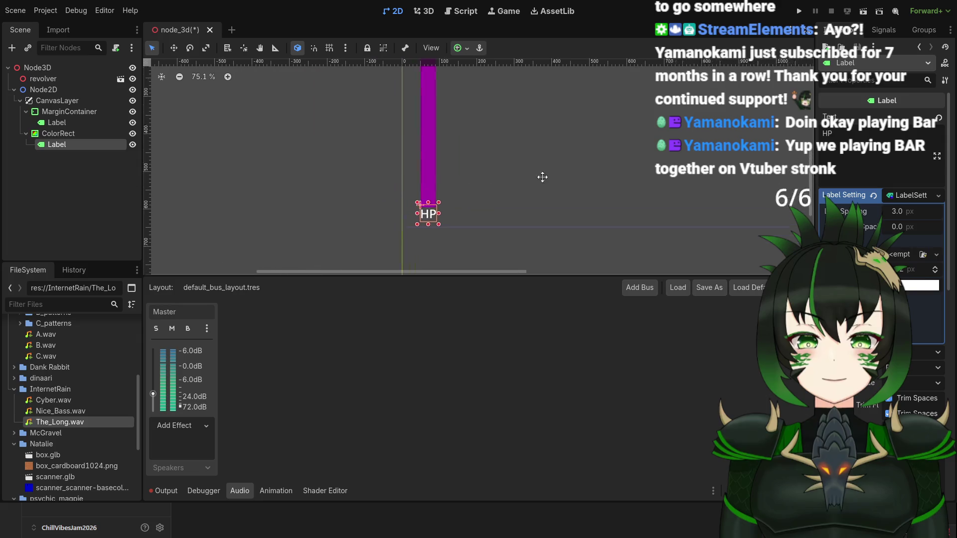
# Add an empty Polygon2D node as a child of the CanvasLayer.
pyautogui.hscroll(3, 488, 189)
pyautogui.scroll(-1, 488, 189)
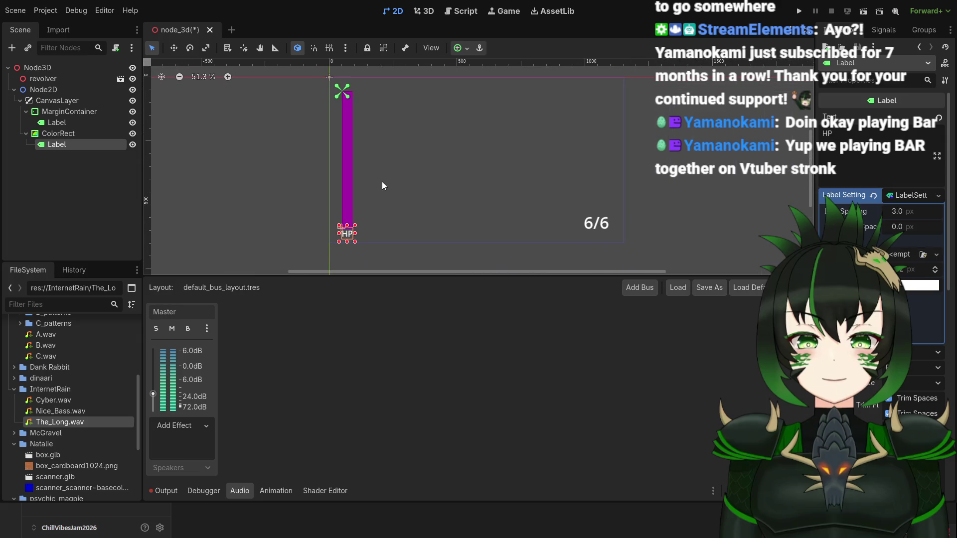
pyautogui.moveTo(477, 177); pyautogui.dragTo(434, 185)
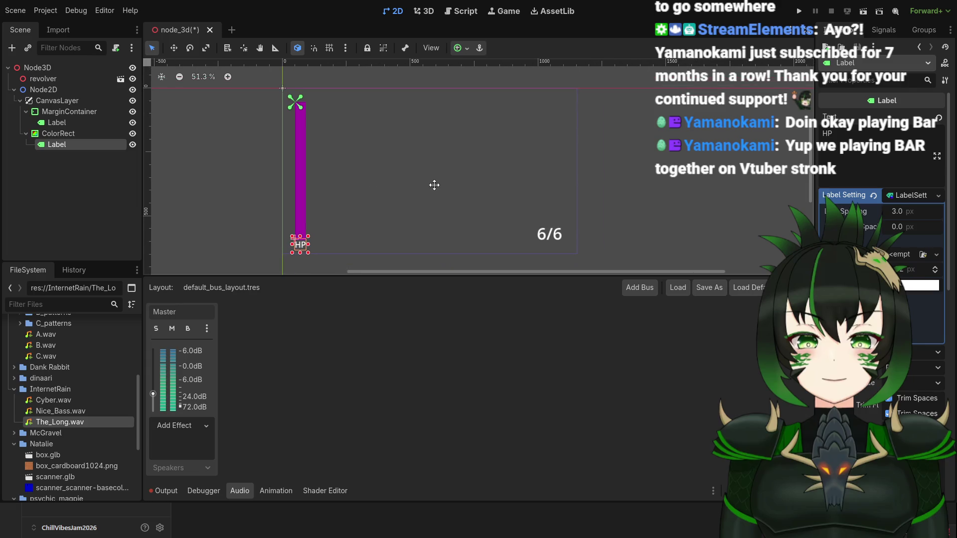
pyautogui.click(55, 101)
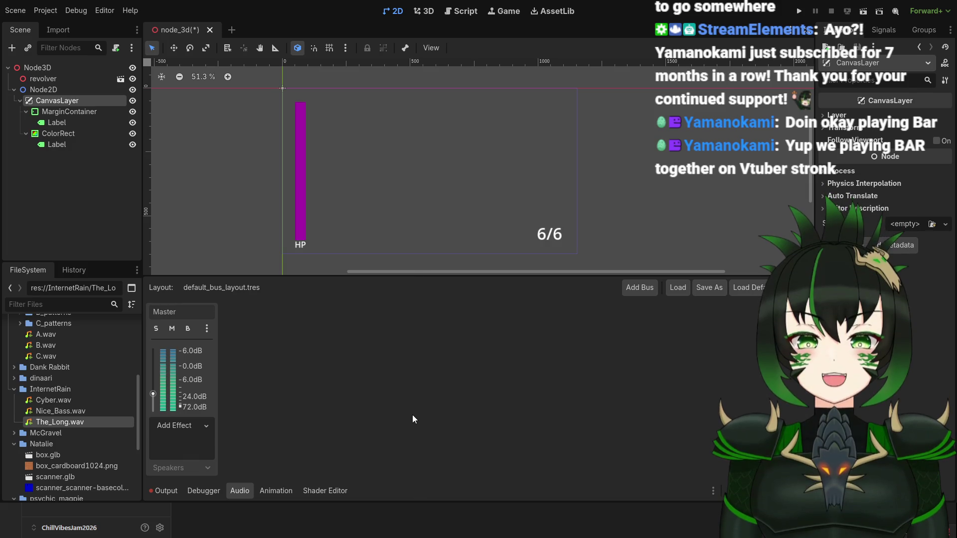
pyautogui.hotkey('ctrl', 'v')
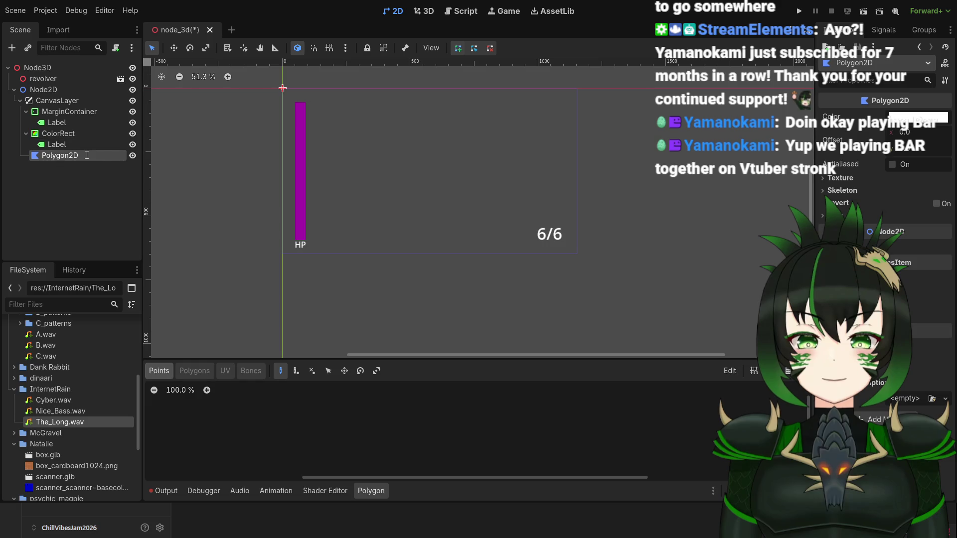
# Frame the new Polygon2D near the HP bar and discard its unfinished outline.
pyautogui.doubleClick(131, 159)
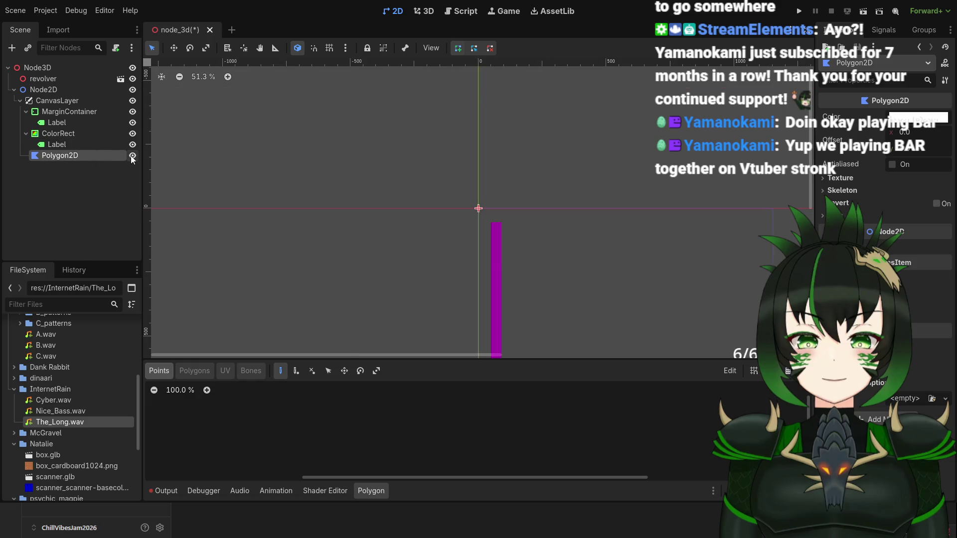
pyautogui.scroll(10, 494, 210)
pyautogui.scroll(-9, 487, 201)
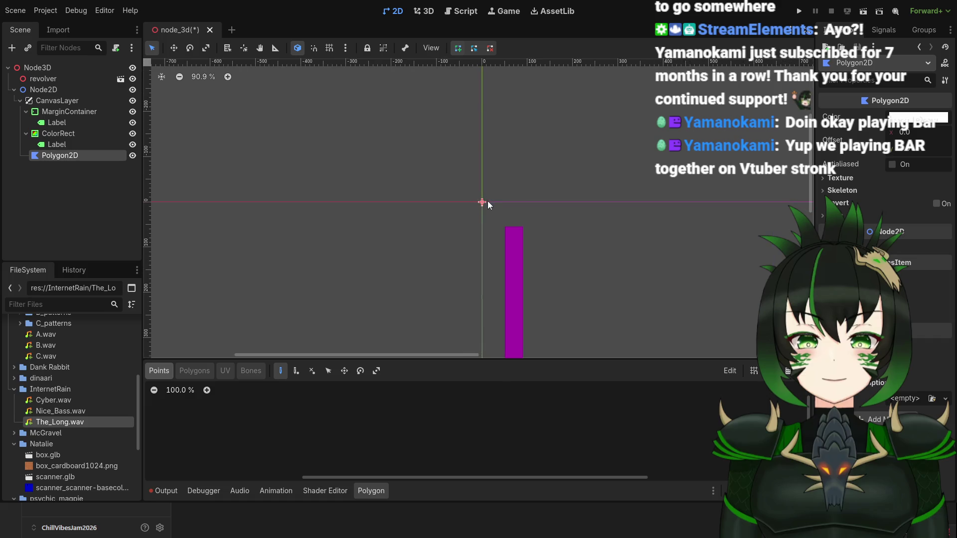
pyautogui.scroll(-4, 508, 211)
pyautogui.moveTo(567, 252)
pyautogui.mouseDown()
pyautogui.moveTo(532, 237)
pyautogui.moveTo(445, 234)
pyautogui.moveTo(432, 246)
pyautogui.mouseUp()
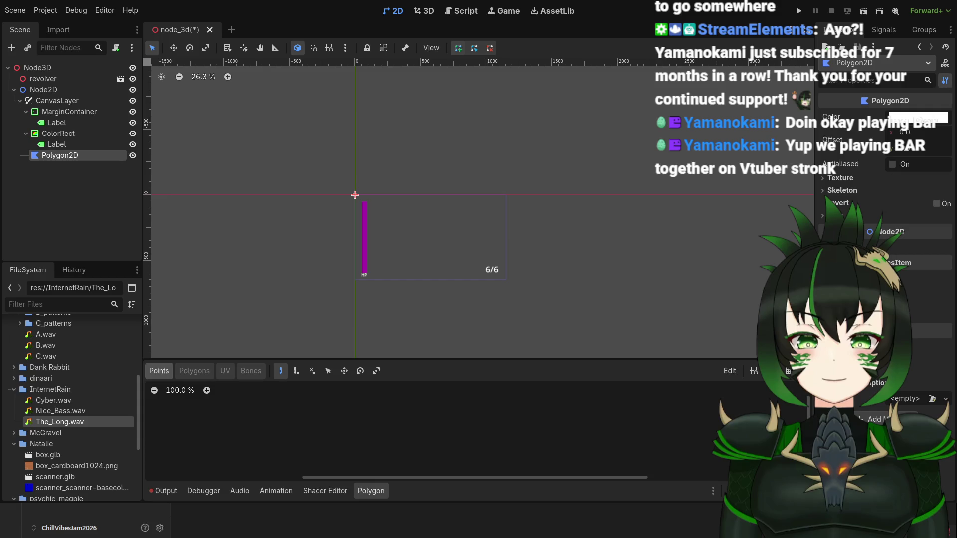
pyautogui.scroll(5, 377, 223)
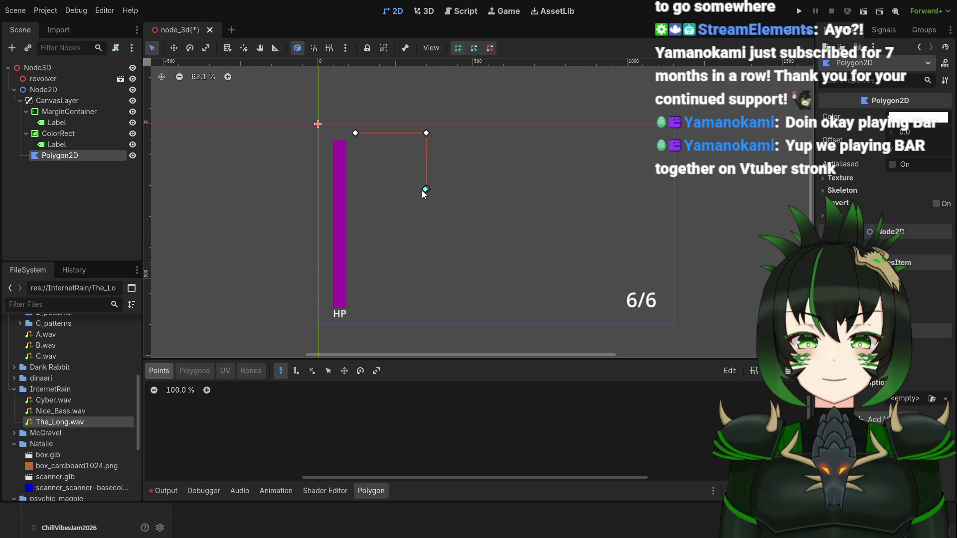
pyautogui.press('Escape')
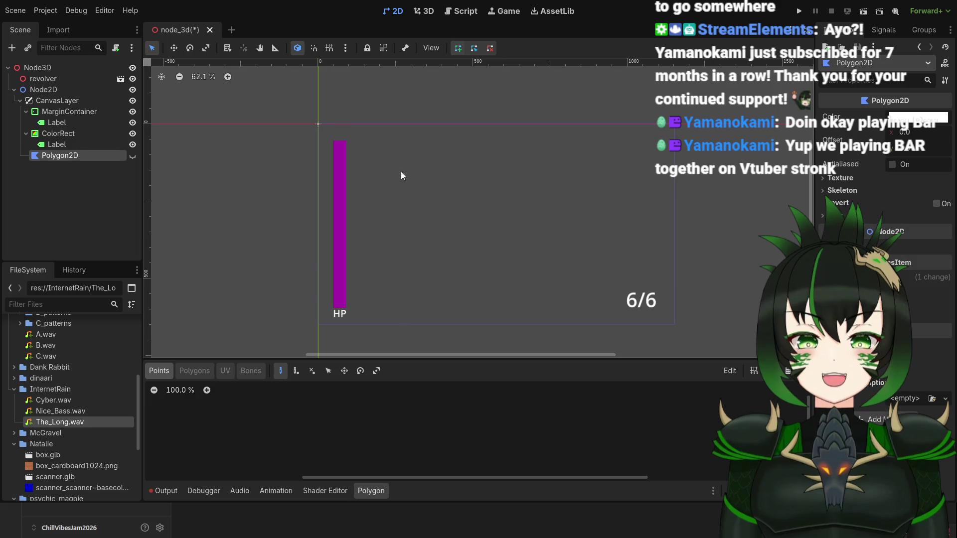
# Clear the canvas selection, then reselect the Polygon2D node.
pyautogui.scroll(1, 503, 202)
pyautogui.scroll(-1, 463, 193)
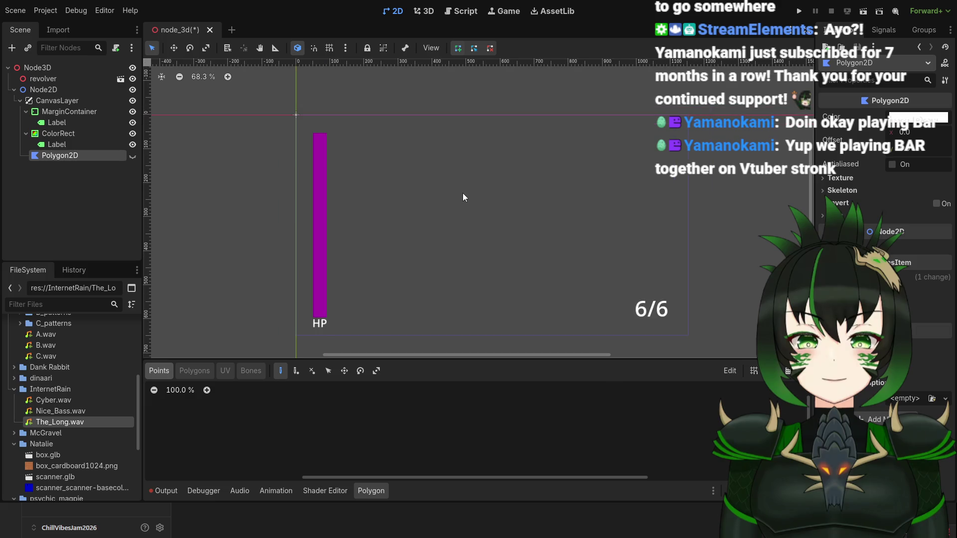
pyautogui.scroll(1, 329, 128)
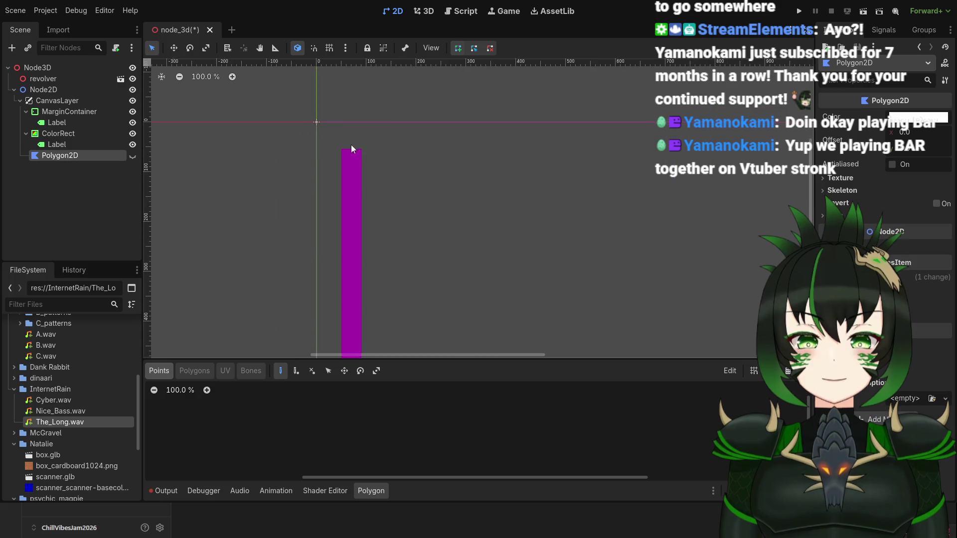
pyautogui.scroll(-2, 379, 175)
pyautogui.scroll(2, 392, 297)
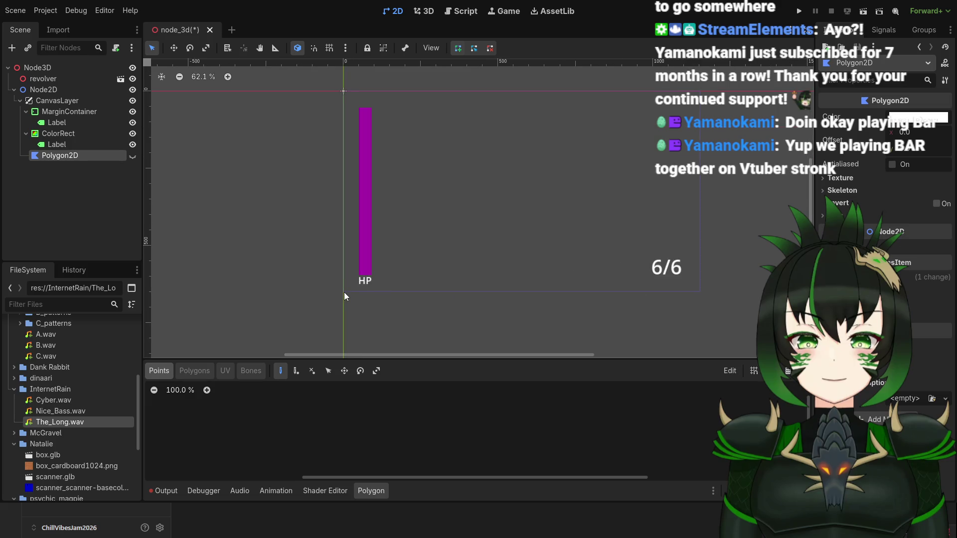
pyautogui.moveTo(344, 293); pyautogui.dragTo(383, 293)
pyautogui.click(59, 158)
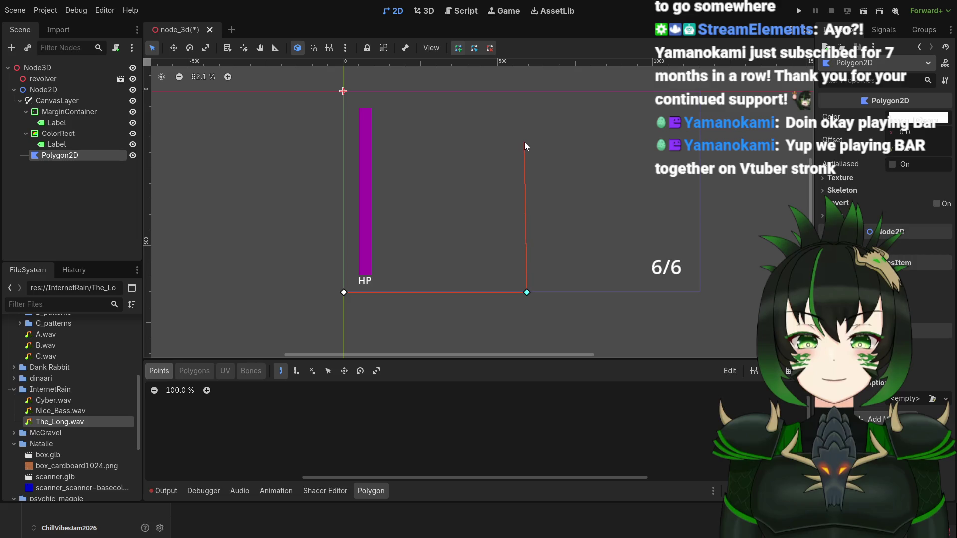
# Draw a closed Polygon2D square by placing its top-right, top-left and closing corners.
pyautogui.click(528, 90)
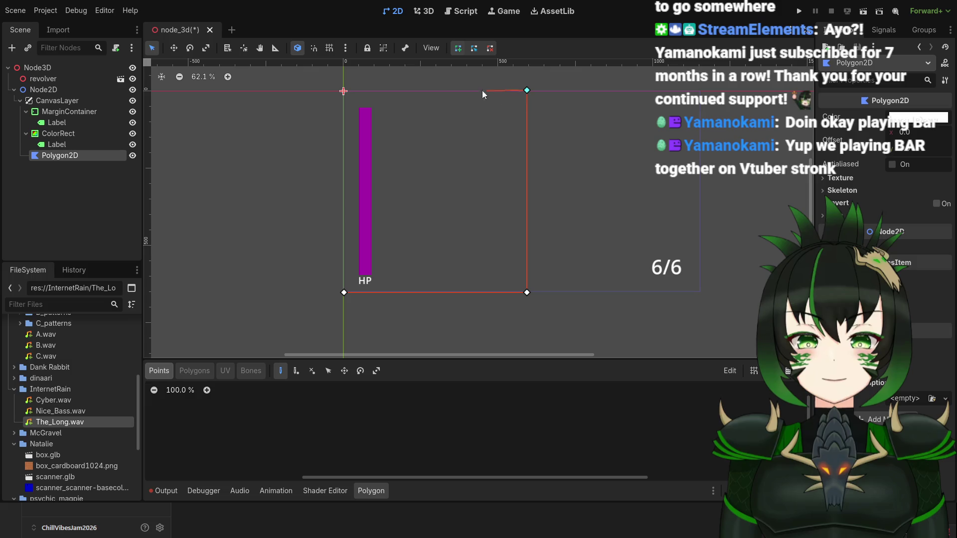
pyautogui.click(344, 91)
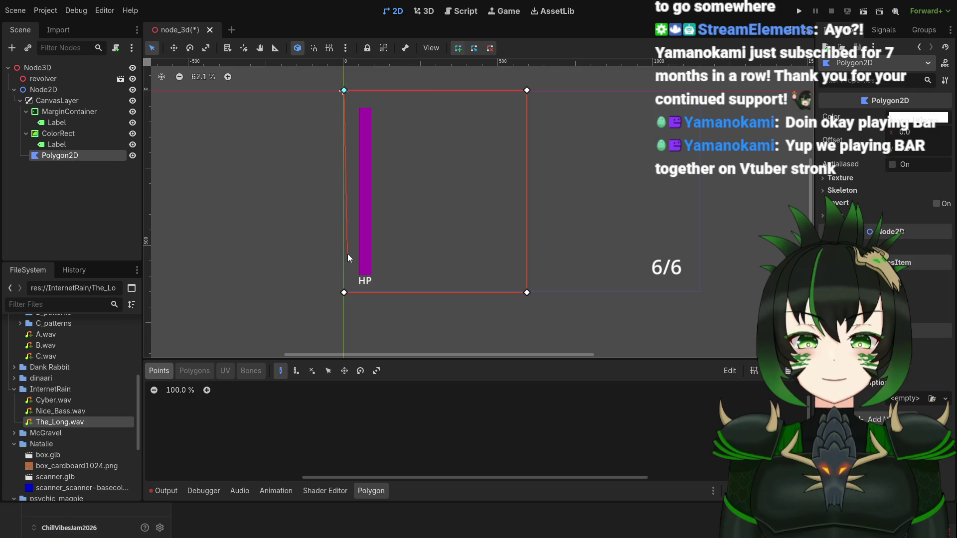
pyautogui.click(344, 294)
# Delete the Polygon2D node and add a Line2D node in its place.
pyautogui.scroll(-2, 464, 256)
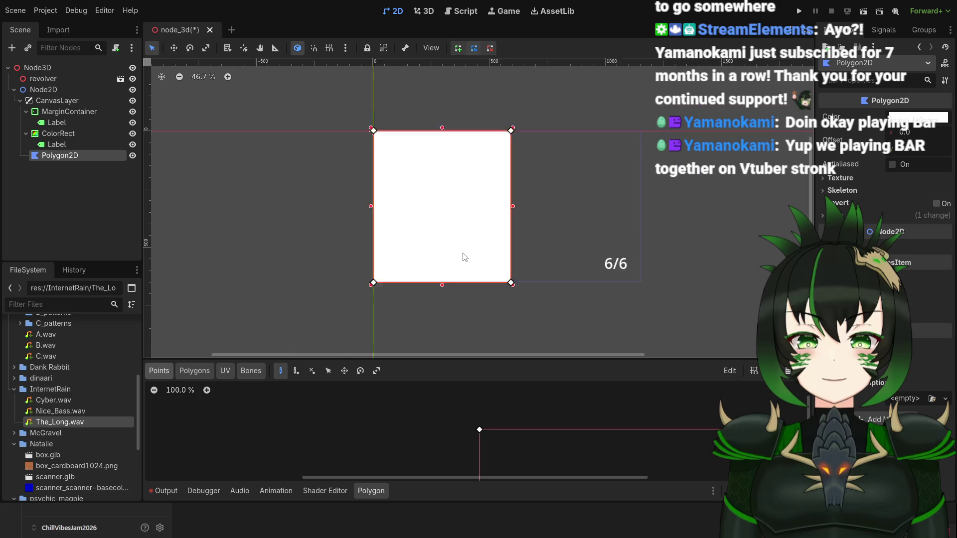
pyautogui.scroll(2, 469, 238)
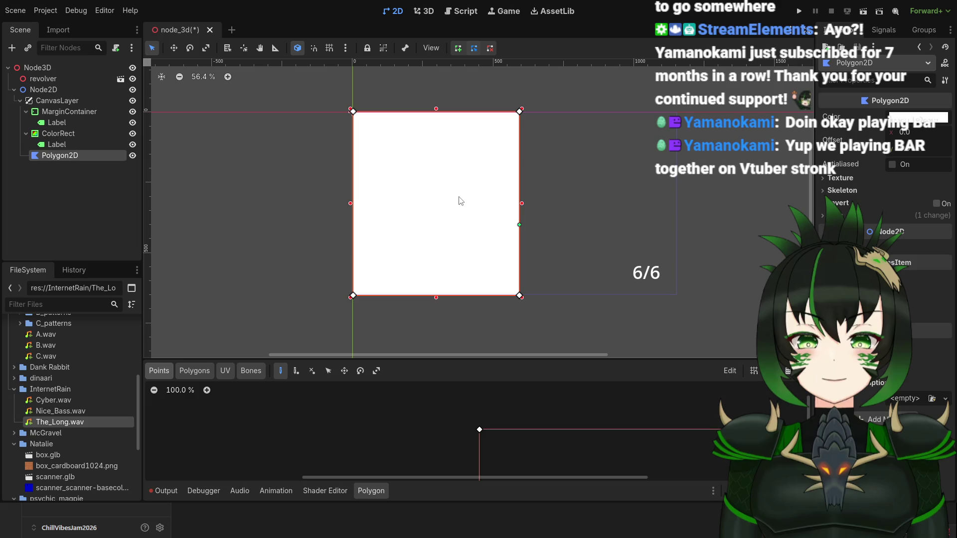
pyautogui.press('Delete')
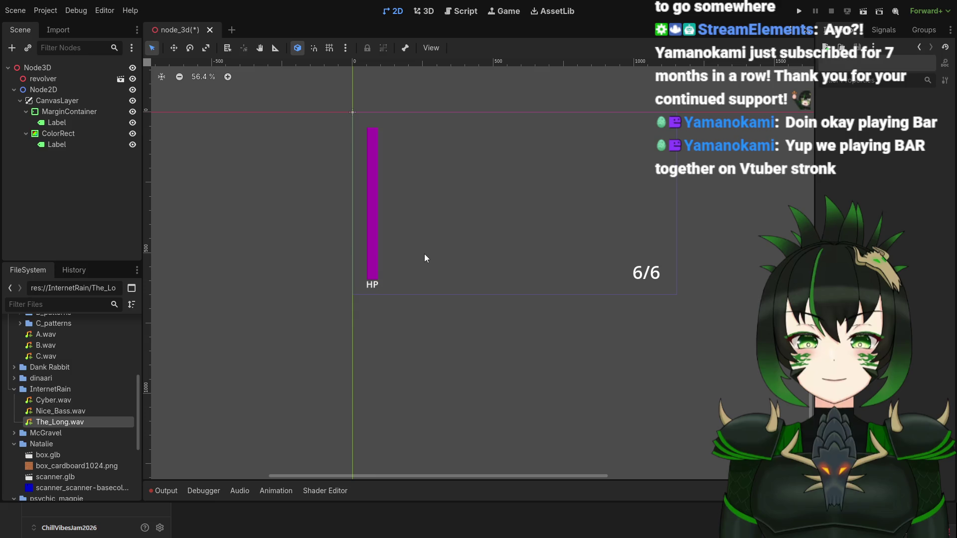
pyautogui.hotkey('ctrl', 'v')
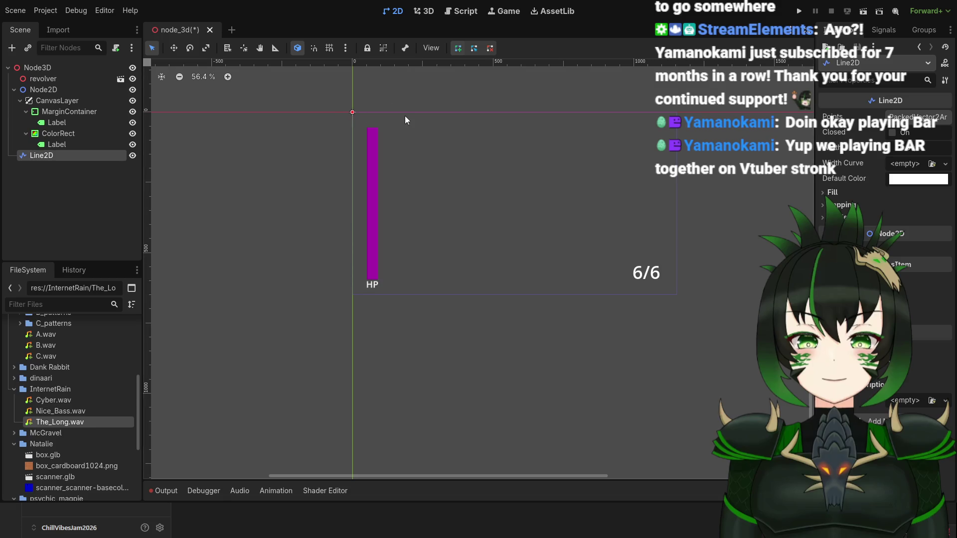
# Trace a Line2D rectangle around the purple HP bar, ending back on the starting corner.
pyautogui.click(352, 112)
pyautogui.scroll(4, 387, 113)
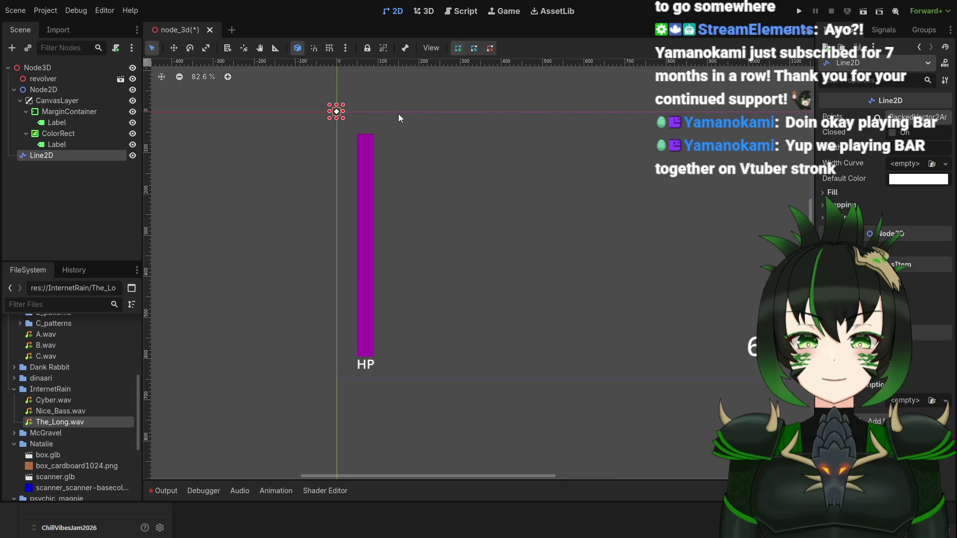
pyautogui.scroll(-3, 568, 117)
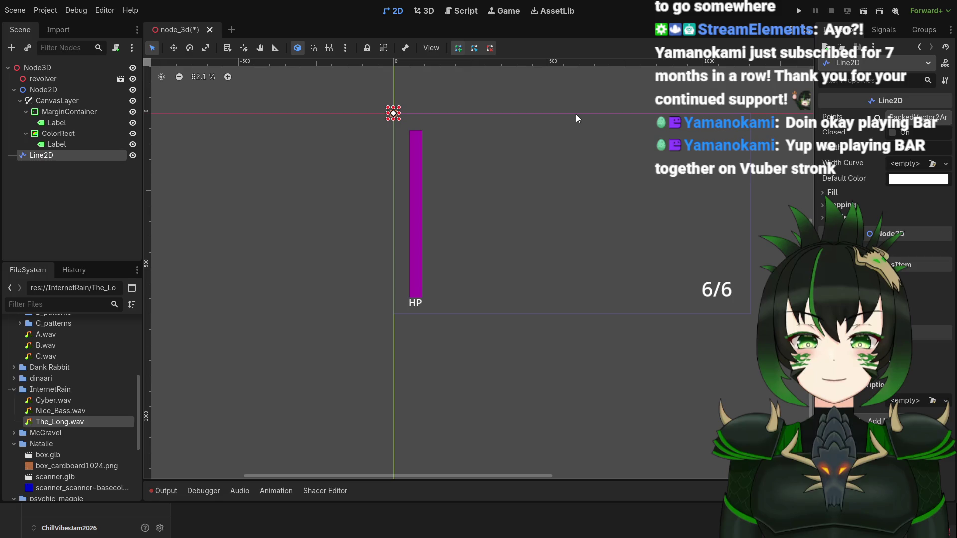
pyautogui.click(576, 114)
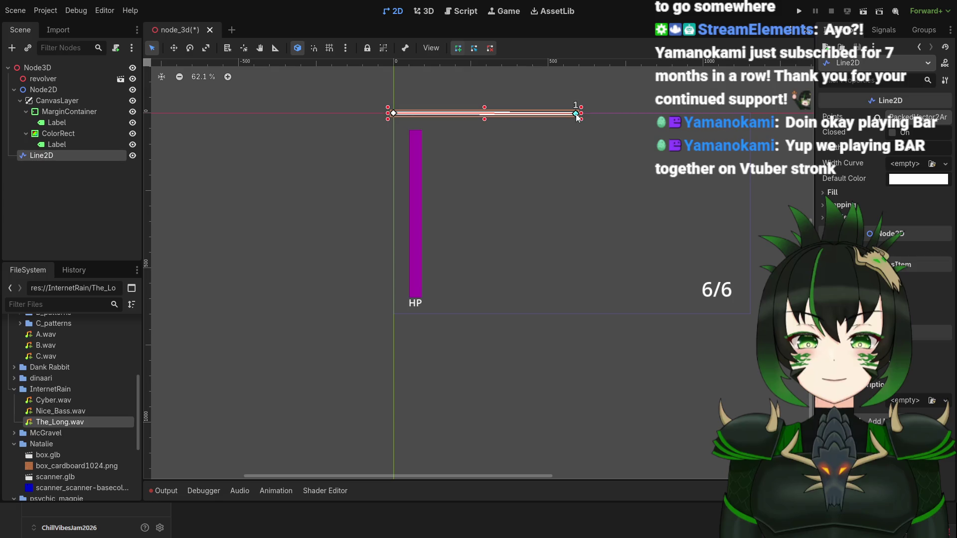
pyautogui.click(580, 314)
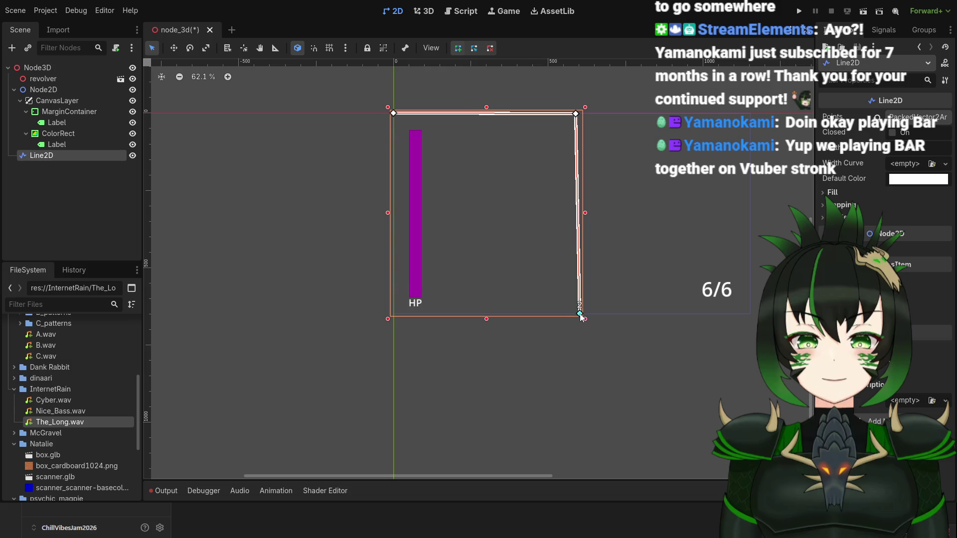
pyautogui.moveTo(580, 315); pyautogui.dragTo(577, 315)
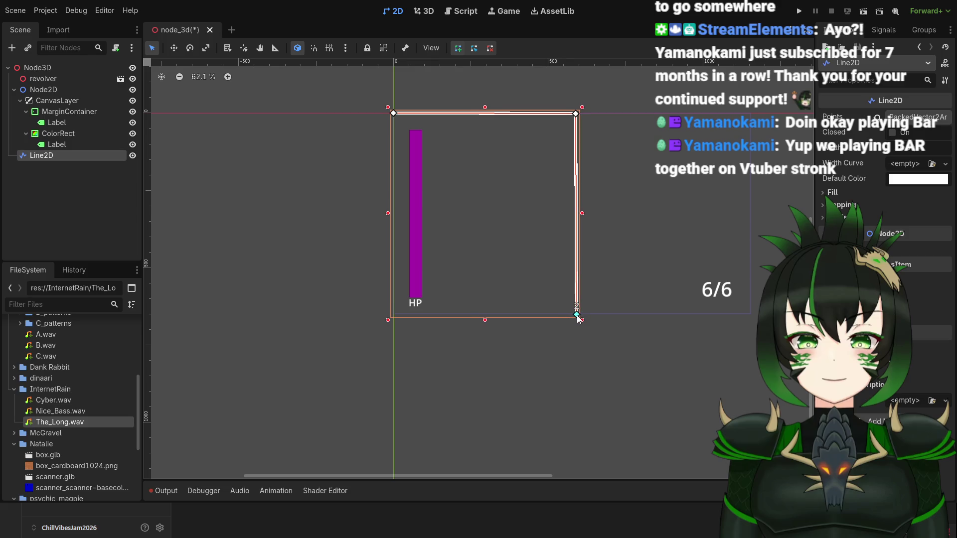
pyautogui.click(394, 314)
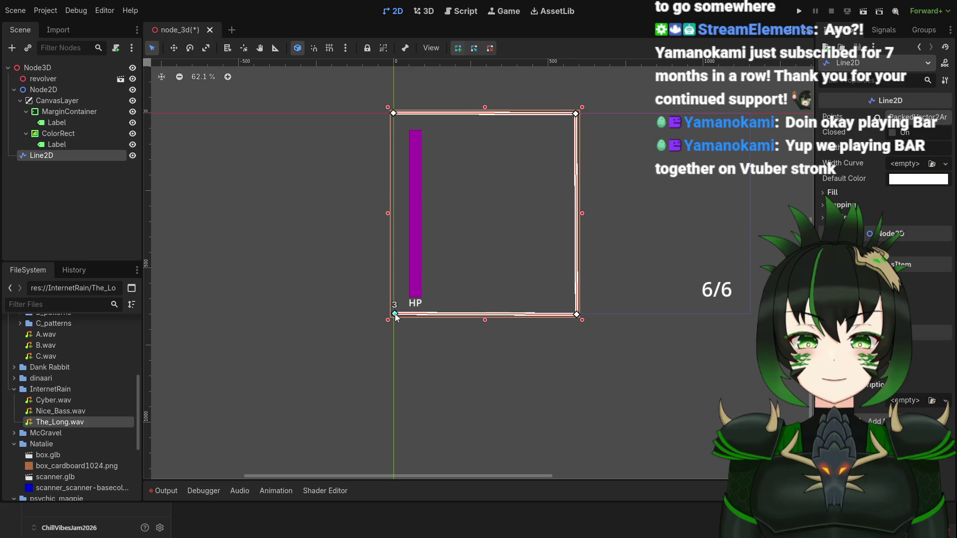
pyautogui.click(394, 117)
pyautogui.moveTo(394, 117); pyautogui.dragTo(393, 115)
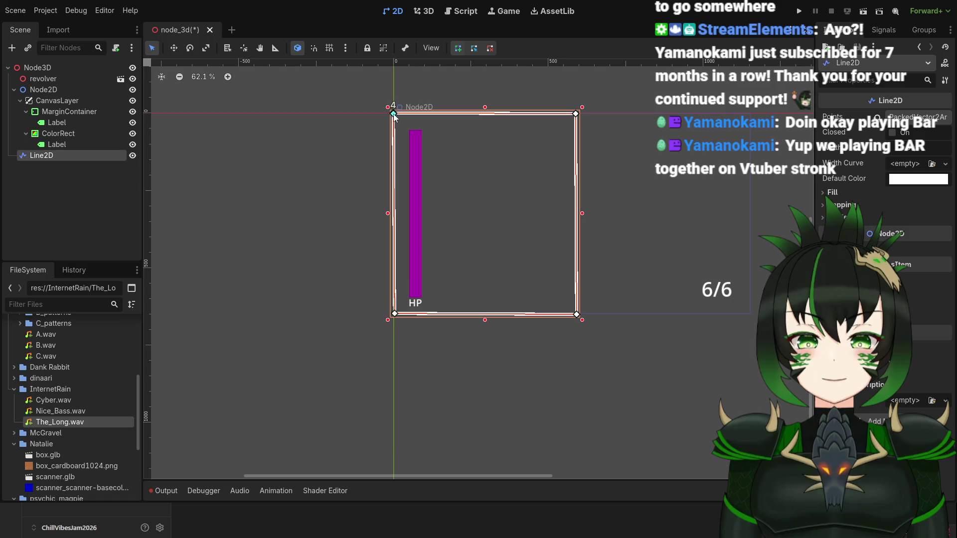
pyautogui.scroll(5, 512, 210)
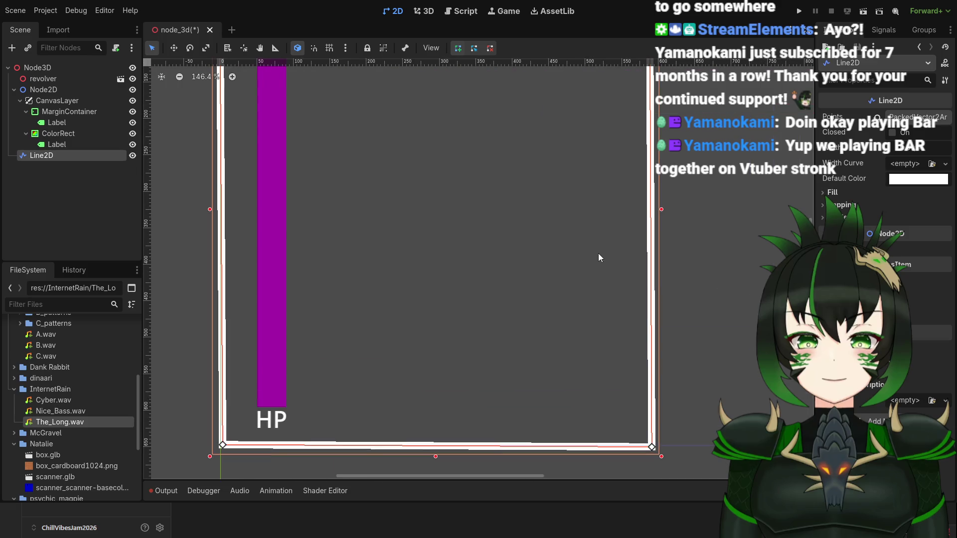
# Drag the Line2D's bottom-right and top-left points to straighten the rectangle's edges.
pyautogui.moveTo(652, 448); pyautogui.dragTo(652, 444)
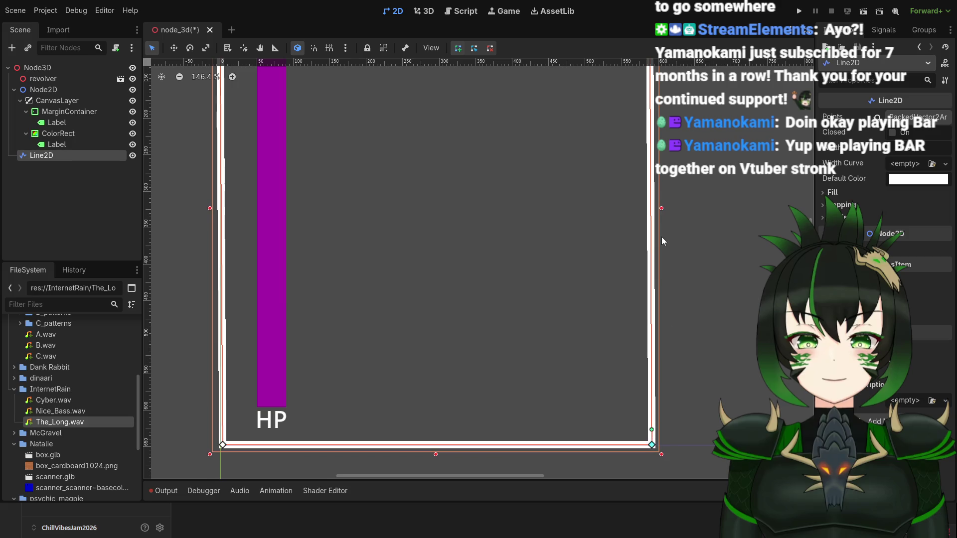
pyautogui.scroll(-4, 659, 224)
pyautogui.scroll(8, 663, 325)
pyautogui.moveTo(646, 333); pyautogui.dragTo(642, 333)
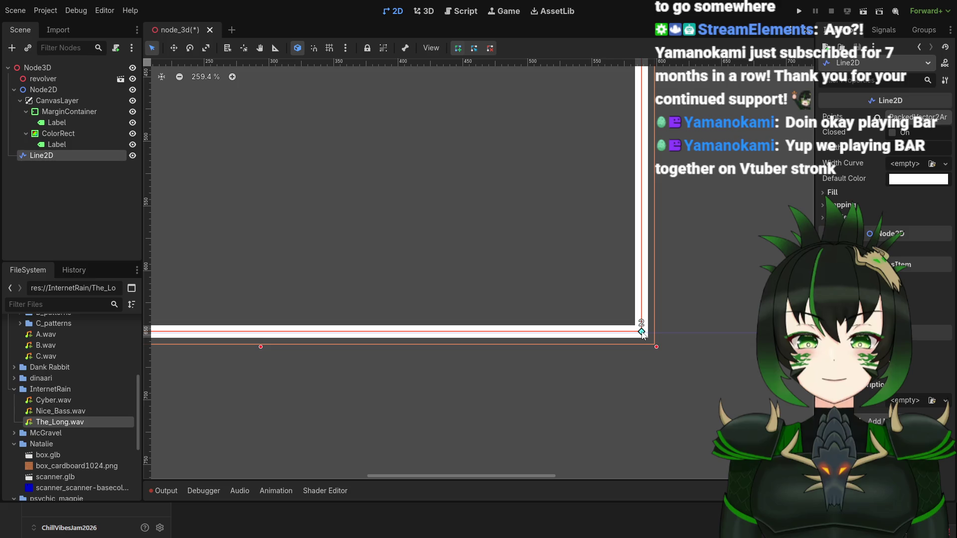
pyautogui.scroll(-7, 642, 333)
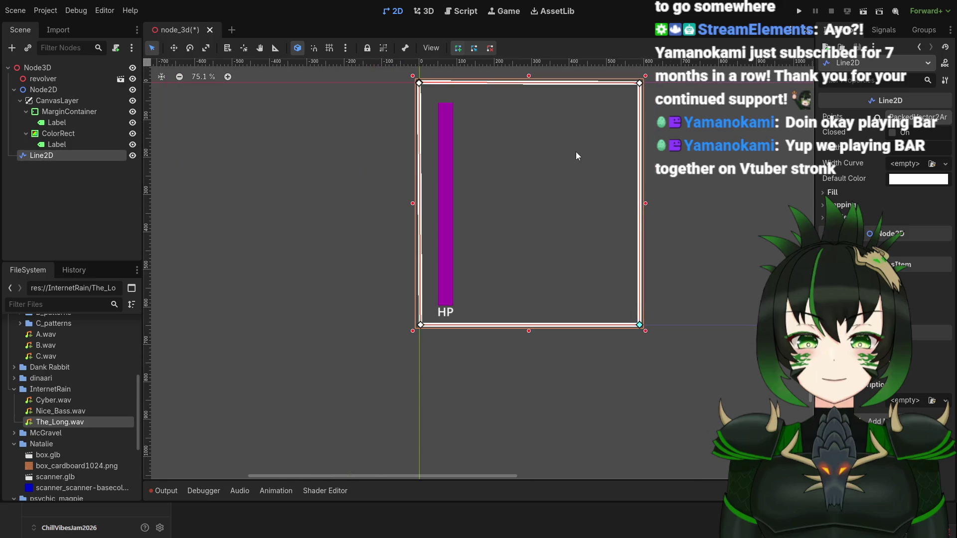
pyautogui.scroll(2, 533, 193)
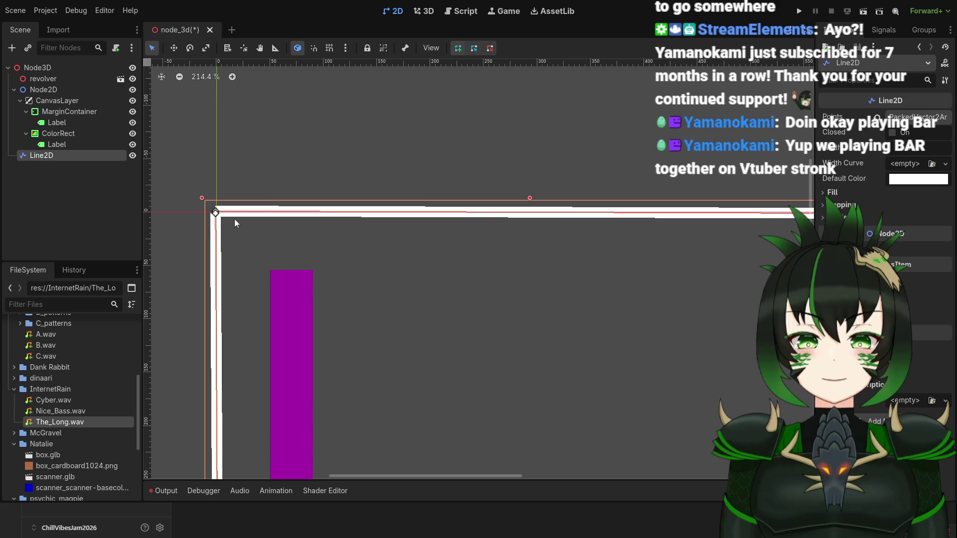
pyautogui.moveTo(215, 213); pyautogui.dragTo(220, 207)
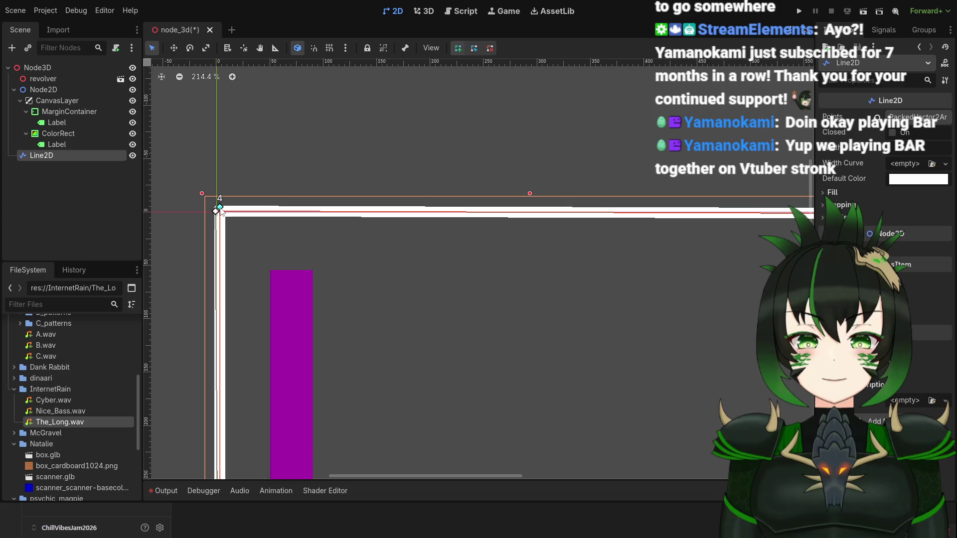
pyautogui.scroll(-6, 269, 247)
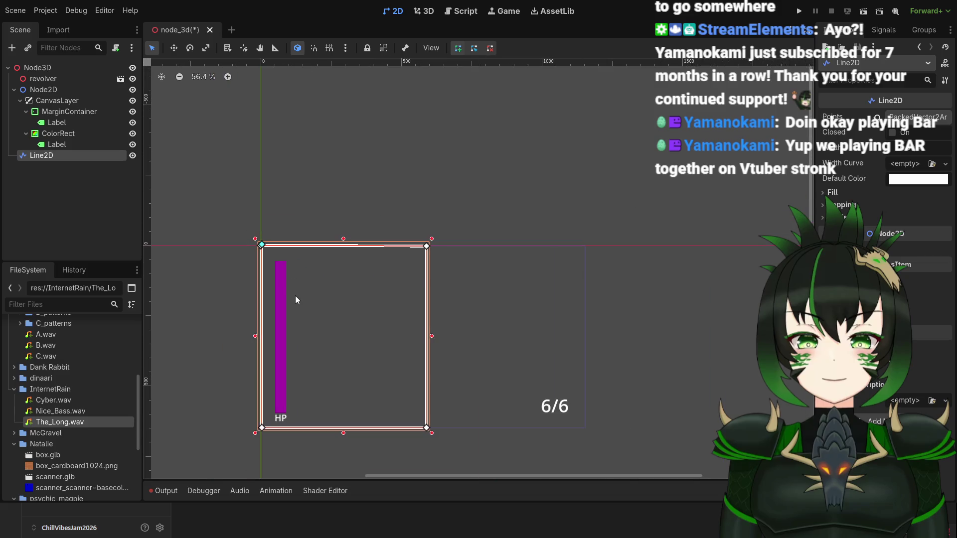
pyautogui.scroll(3, 282, 329)
# Fit the whole frame in view and undo an accidentally added extra vertex.
pyautogui.moveTo(373, 379)
pyautogui.mouseDown()
pyautogui.moveTo(393, 259)
pyautogui.moveTo(455, 254)
pyautogui.moveTo(365, 310)
pyautogui.mouseUp()
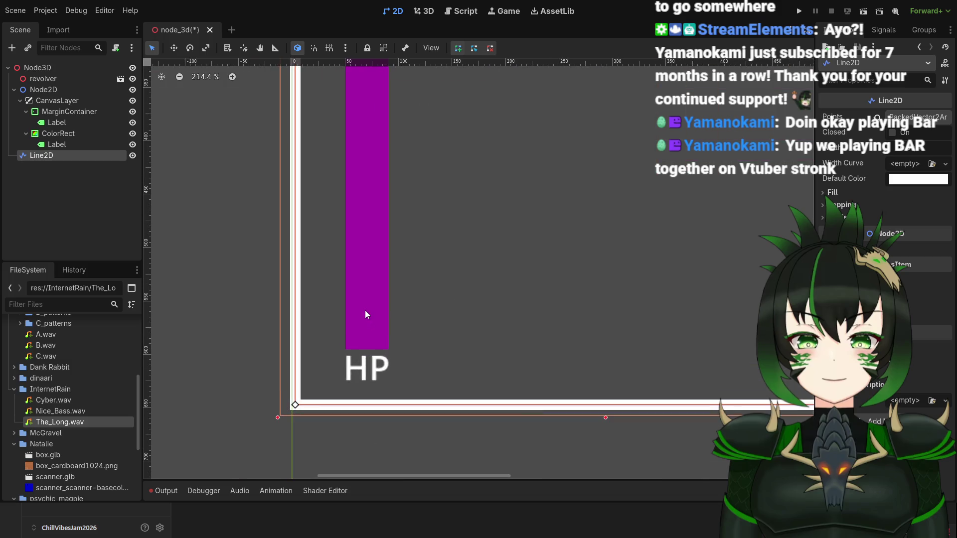
pyautogui.scroll(-2, 365, 310)
pyautogui.moveTo(474, 282); pyautogui.dragTo(493, 293)
pyautogui.scroll(-4, 490, 279)
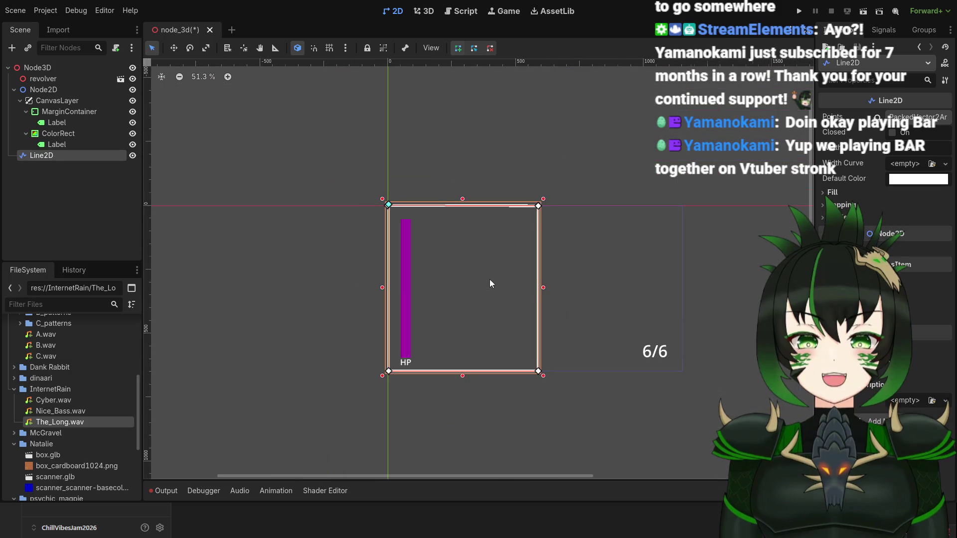
pyautogui.click(544, 199)
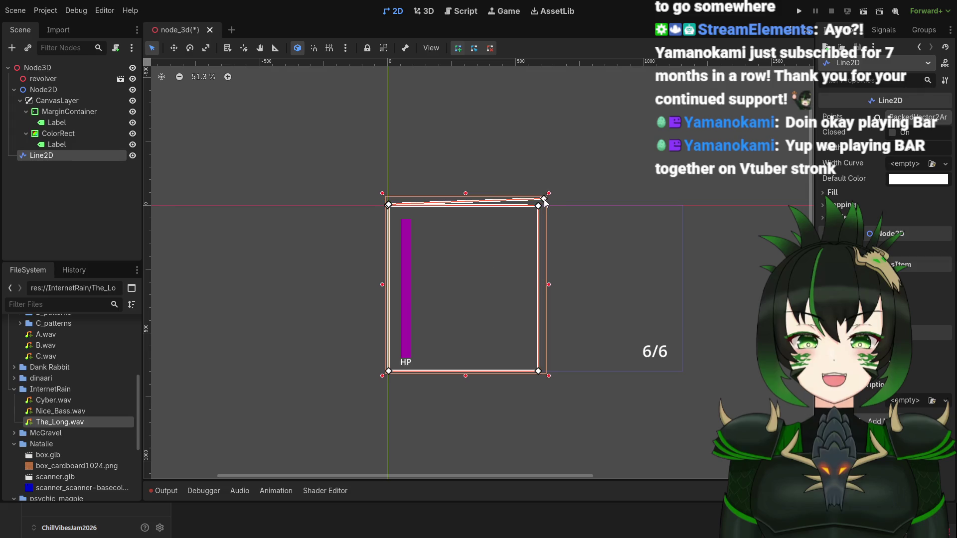
pyautogui.hotkey('ctrl', 'z')
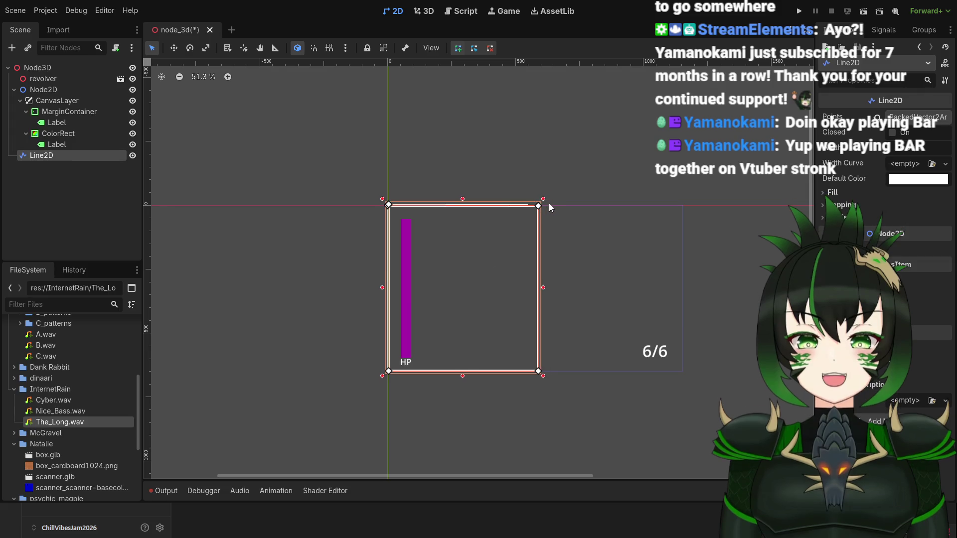
pyautogui.scroll(1, 503, 244)
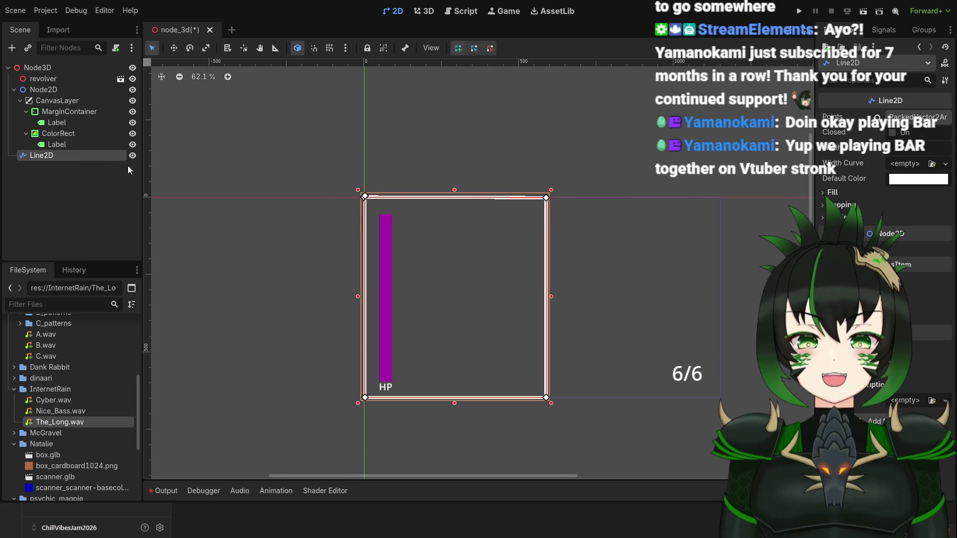
# Shrink the Line2D square so it sits over the lower end of the HP bar.
pyautogui.click(63, 187)
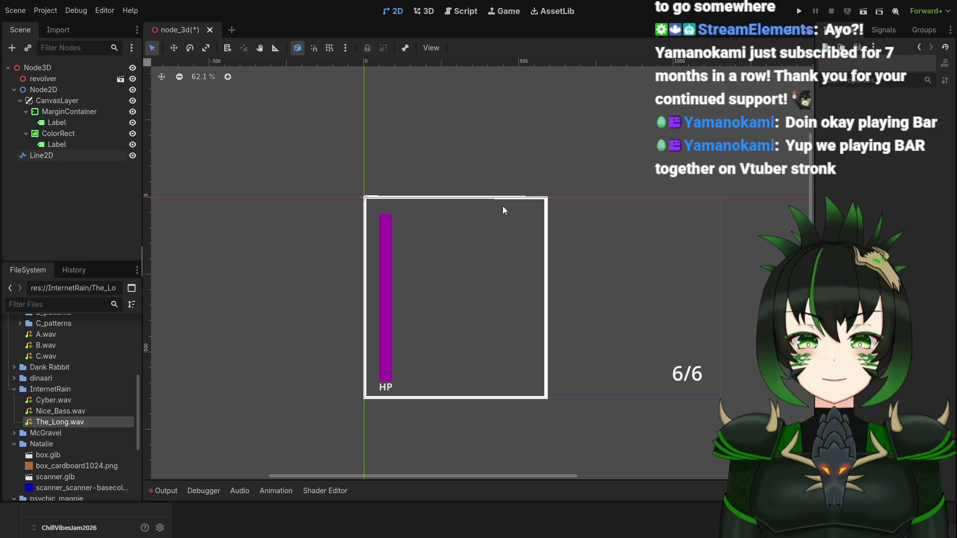
pyautogui.click(96, 157)
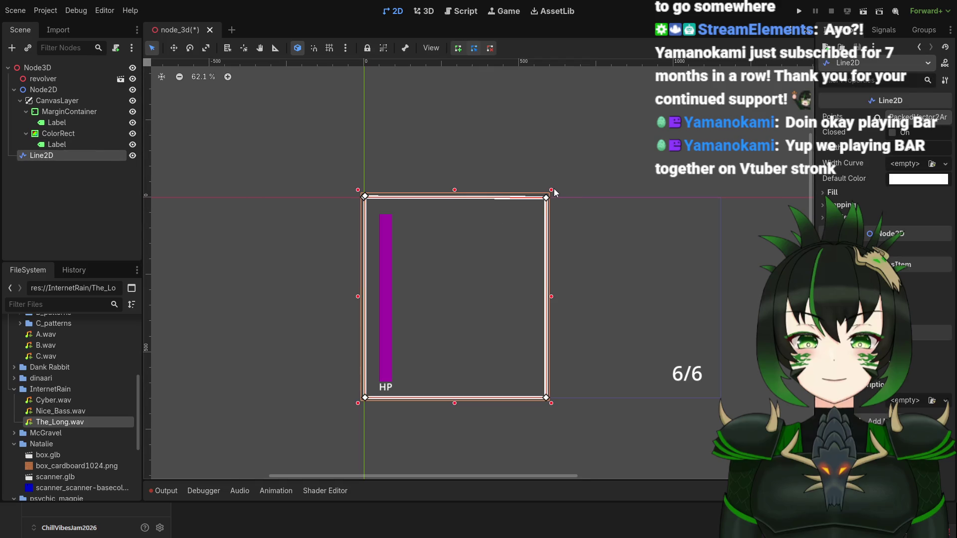
pyautogui.moveTo(554, 191); pyautogui.dragTo(448, 310)
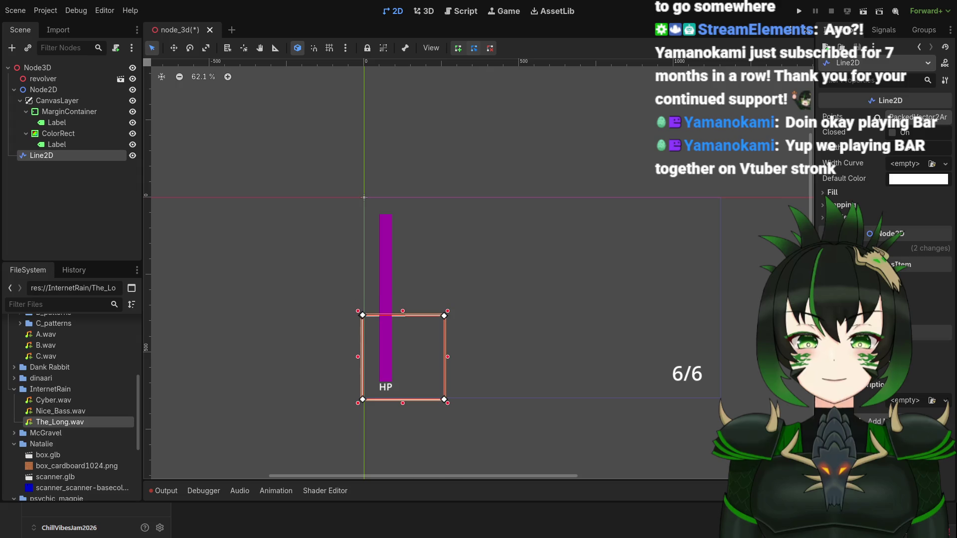
# Expand the Line2D's Transform settings and rotate the square into a diamond.
pyautogui.click(892, 248)
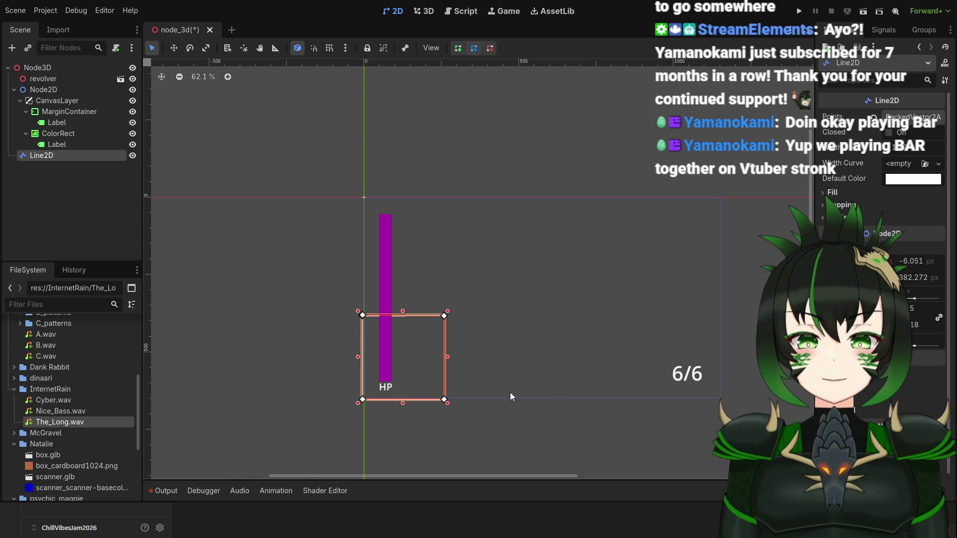
pyautogui.scroll(10, 487, 303)
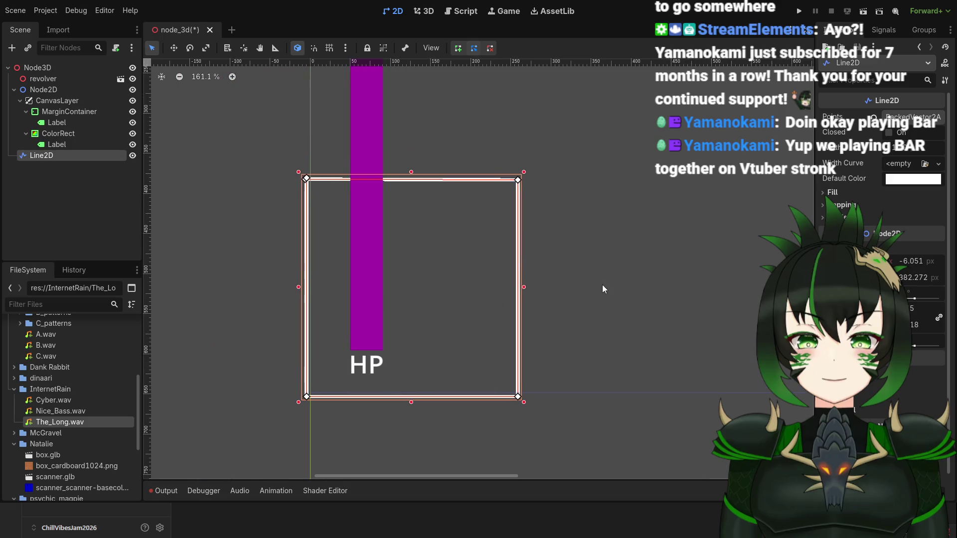
pyautogui.scroll(-4, 505, 276)
pyautogui.moveTo(492, 286); pyautogui.dragTo(566, 250)
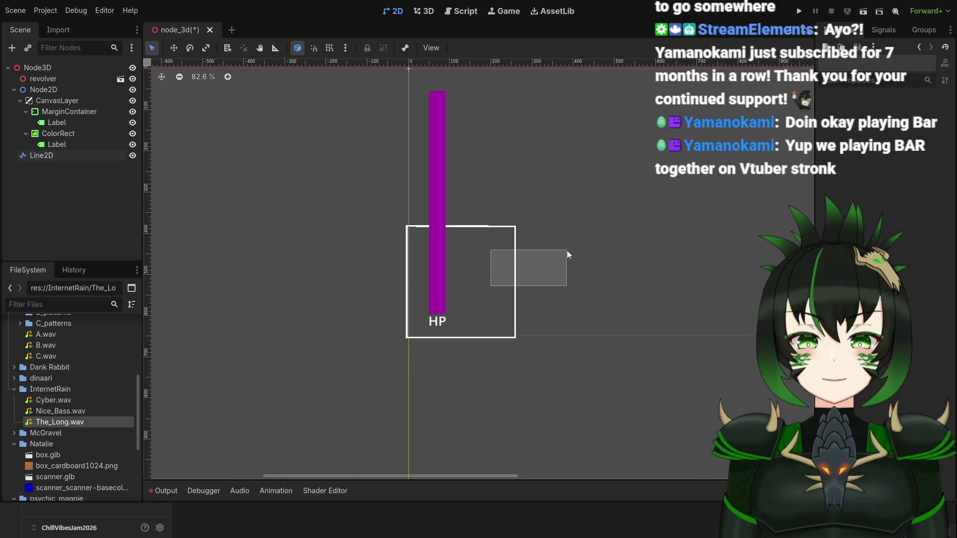
pyautogui.click(514, 230)
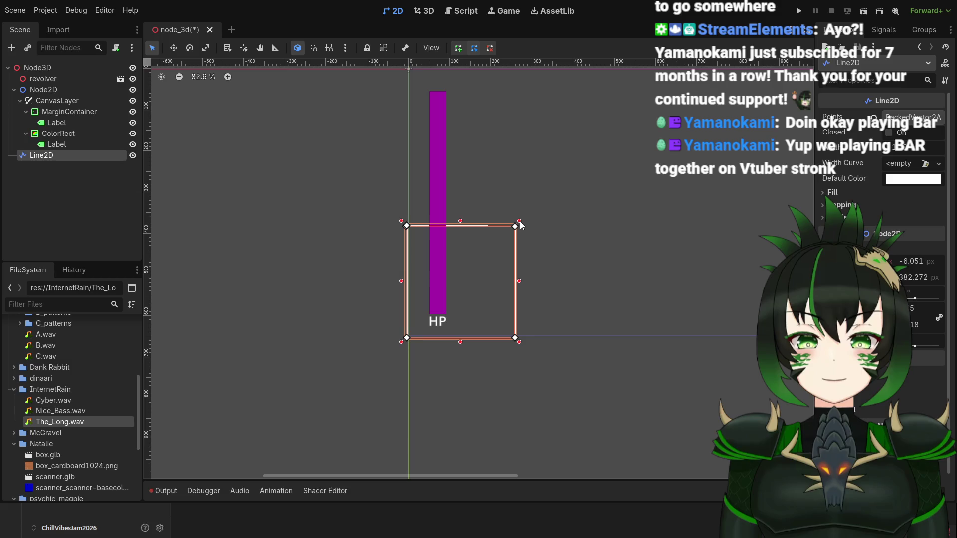
pyautogui.scroll(-3, 522, 224)
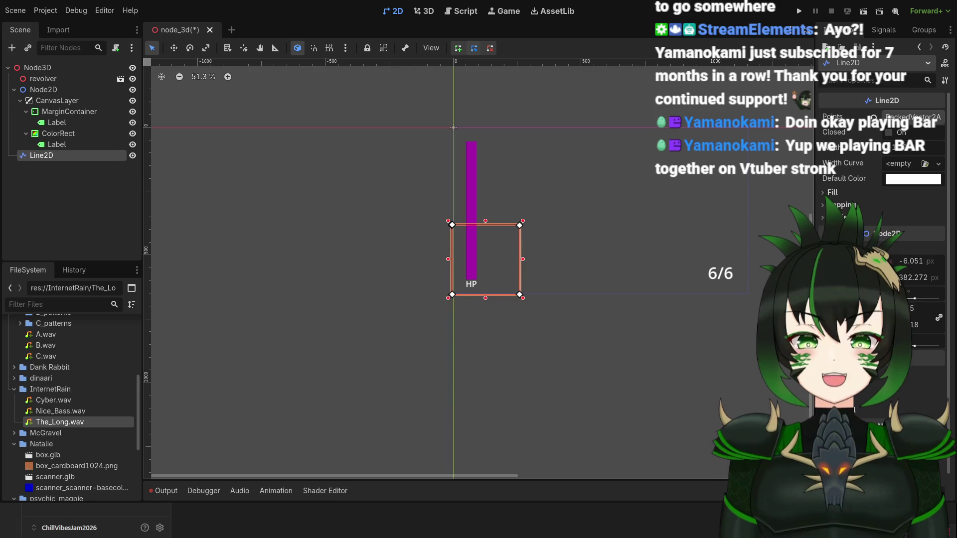
pyautogui.moveTo(915, 299); pyautogui.dragTo(912, 300)
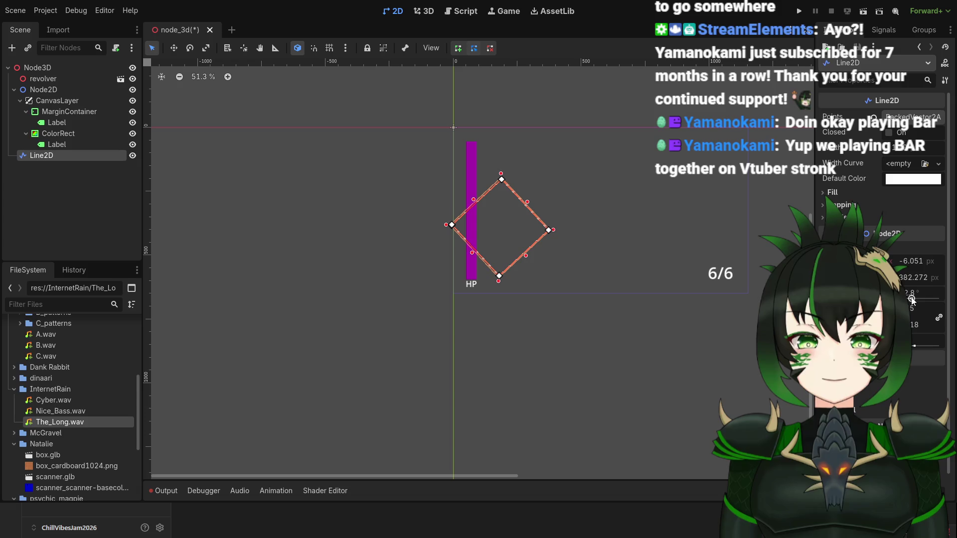
# Set the Line2D's Transform Rotation to 45° to turn the square into a diamond.
pyautogui.scroll(3, 514, 280)
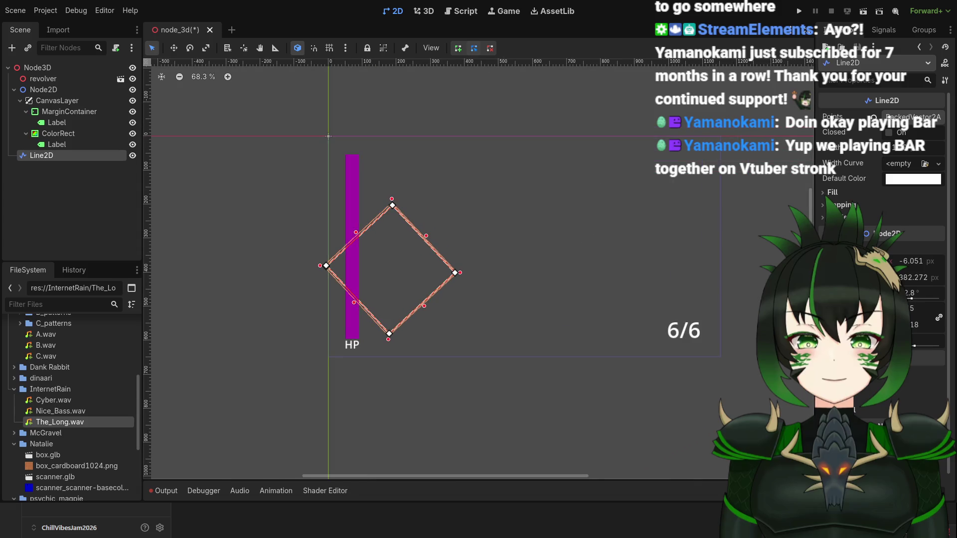
pyautogui.click(915, 298)
pyautogui.write('45')
pyautogui.press('Return')
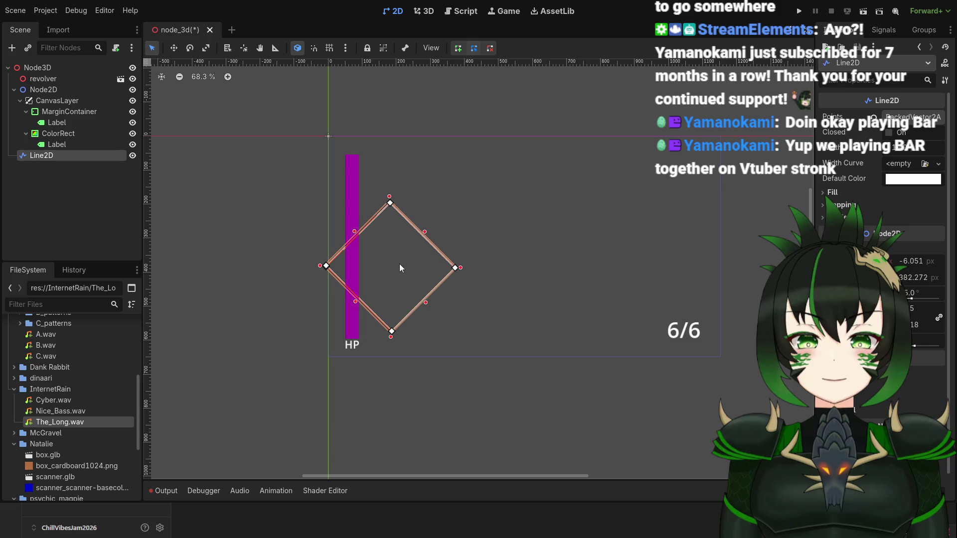
# Select the Line2D and nudge it three steps right and two steps up, clear of the HP bar.
pyautogui.moveTo(395, 264); pyautogui.dragTo(407, 264)
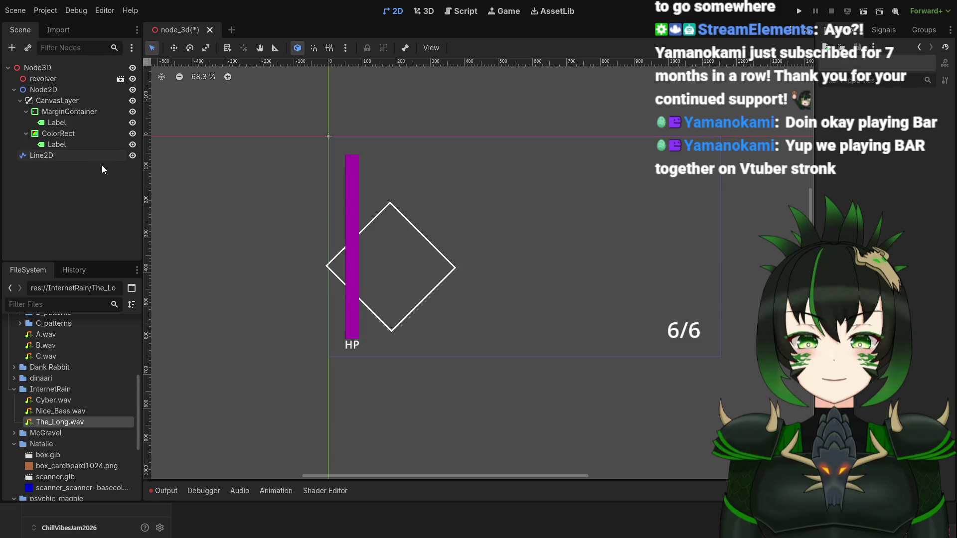
pyautogui.click(80, 155)
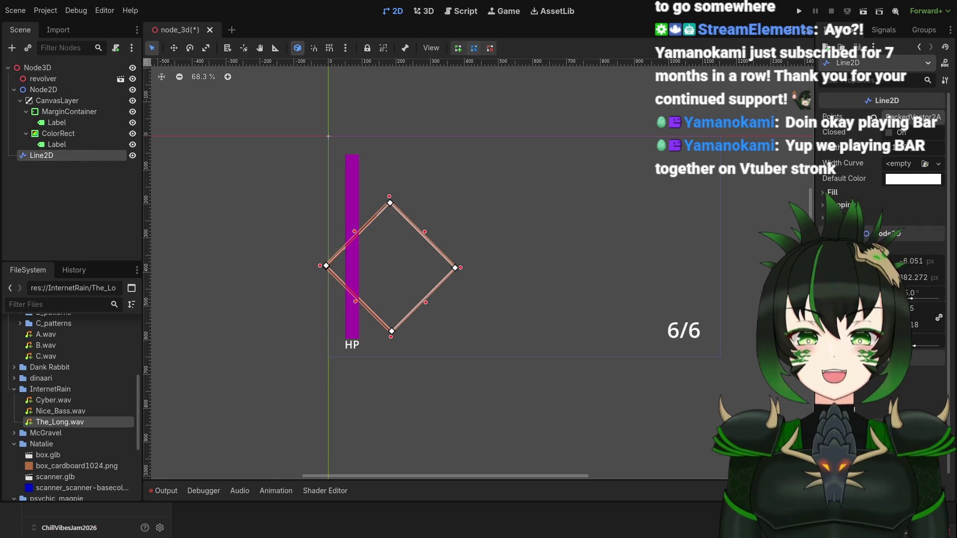
pyautogui.press('Right')
pyautogui.press('Right')
pyautogui.press('Right')
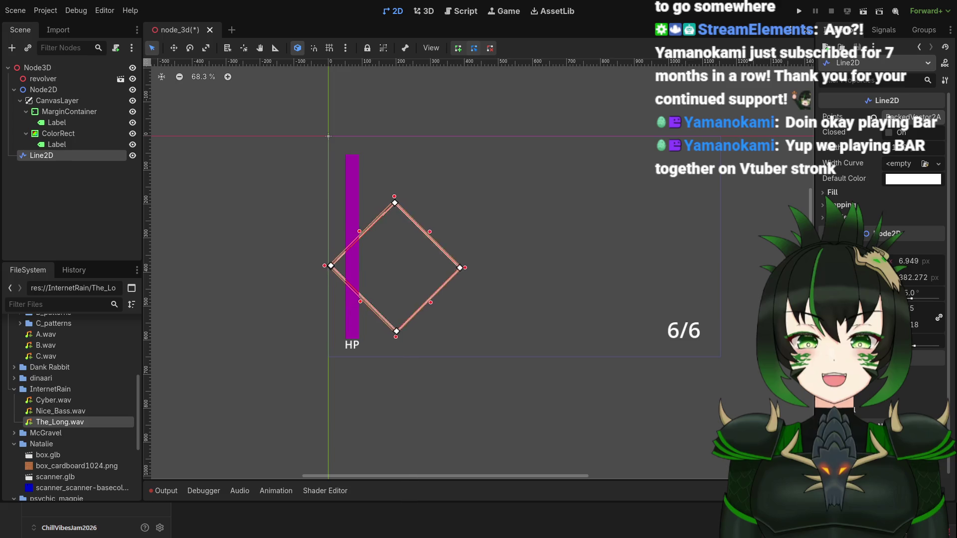
pyautogui.press('Right')
pyautogui.press('Right')
pyautogui.press('Right')
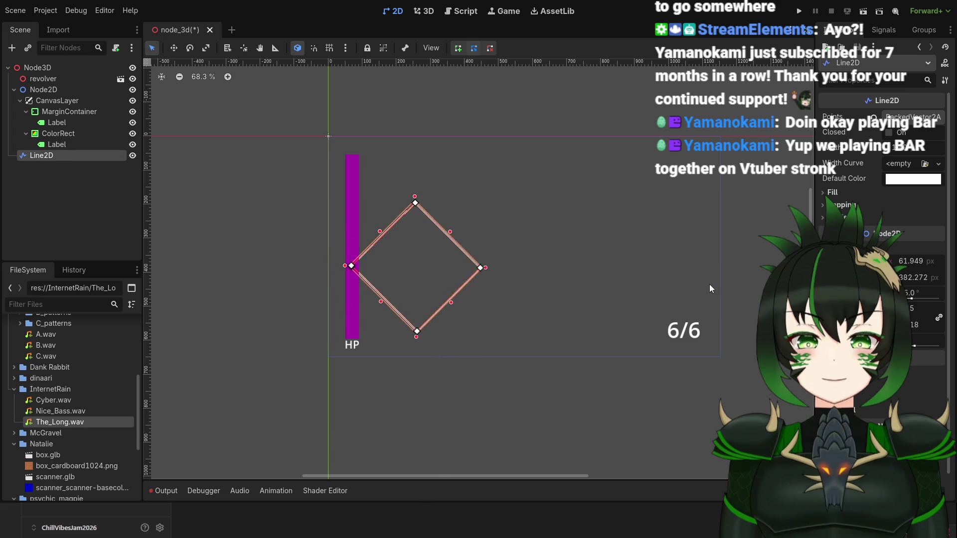
pyautogui.press('Right')
pyautogui.press('Right')
pyautogui.press('Right')
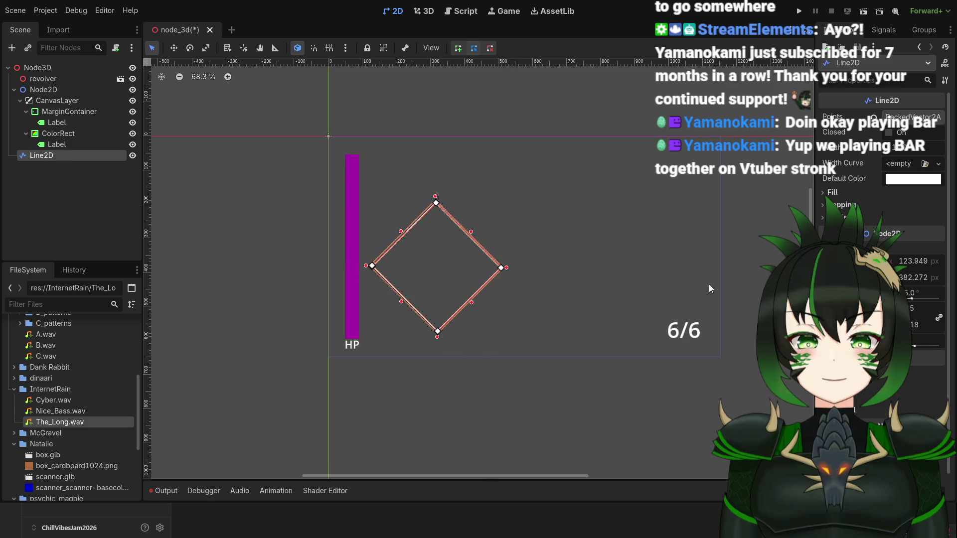
pyautogui.press('Up')
pyautogui.press('Up')
pyautogui.press('Up')
pyautogui.press('Up')
pyautogui.press('Up')
pyautogui.press('Up')
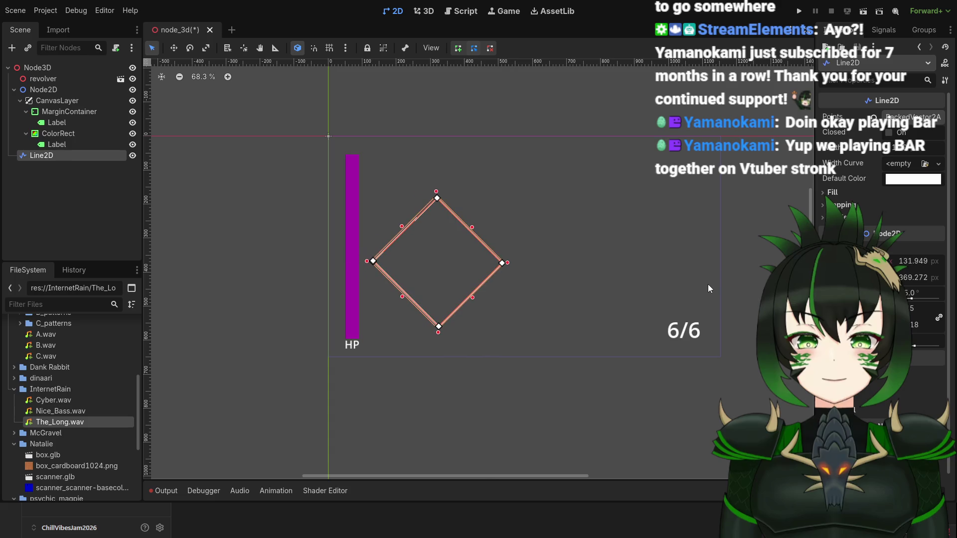
pyautogui.press('Up')
pyautogui.press('Up')
pyautogui.press('Up')
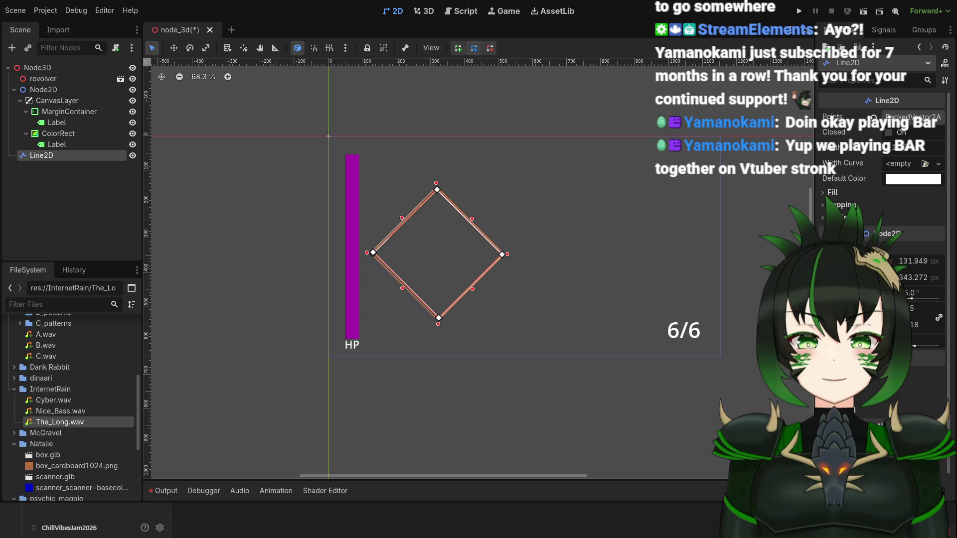
pyautogui.click(826, 217)
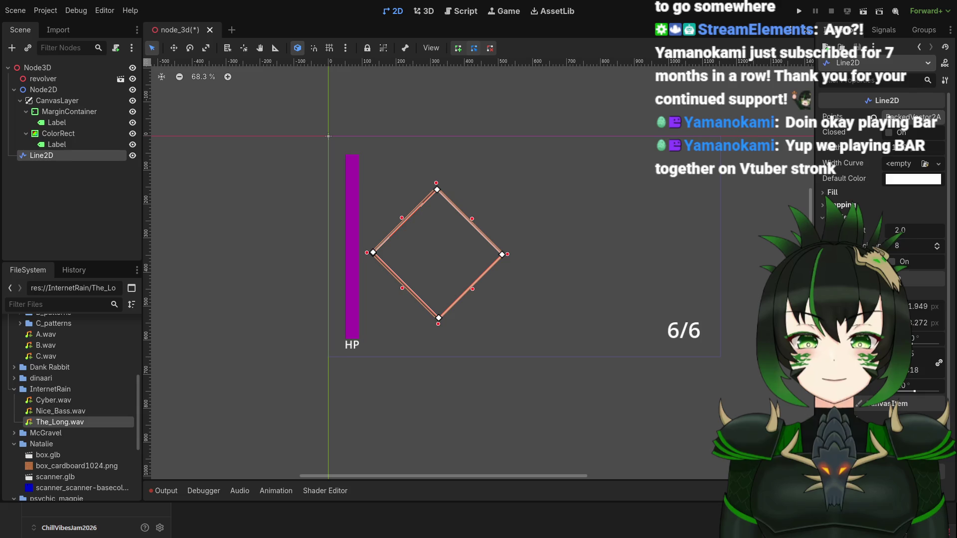
# Expand the Line2D's Border and Capping sections in the Inspector.
pyautogui.click(843, 205)
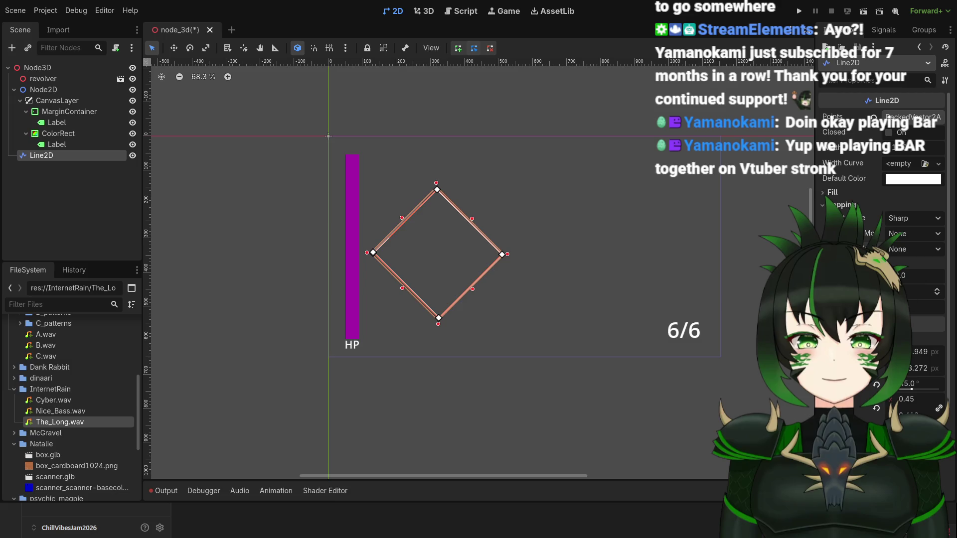
pyautogui.scroll(-3, 877, 244)
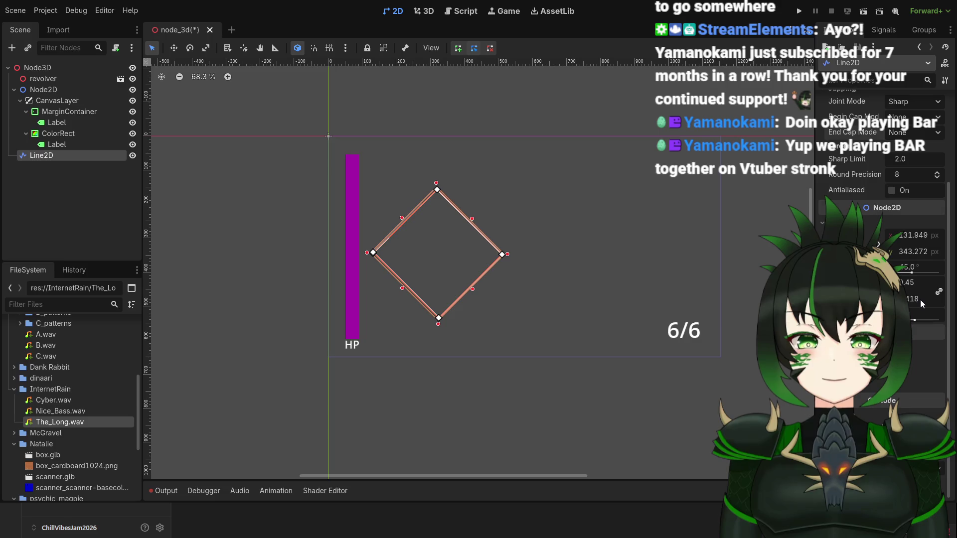
pyautogui.scroll(2, 521, 281)
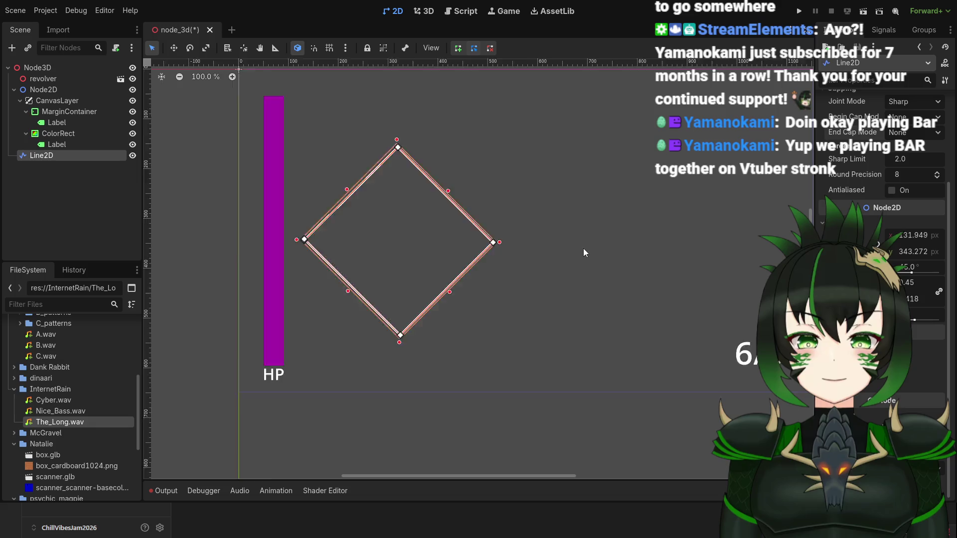
pyautogui.scroll(-2, 583, 253)
# Set the Line2D's Transform Position Y to 400, then to 300 px.
pyautogui.click(919, 237)
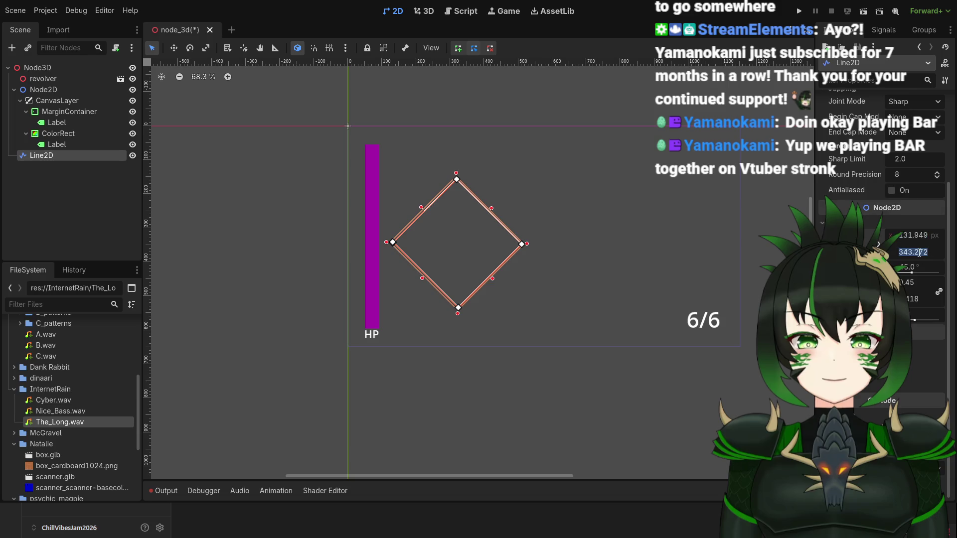
pyautogui.write('400')
pyautogui.press('Return')
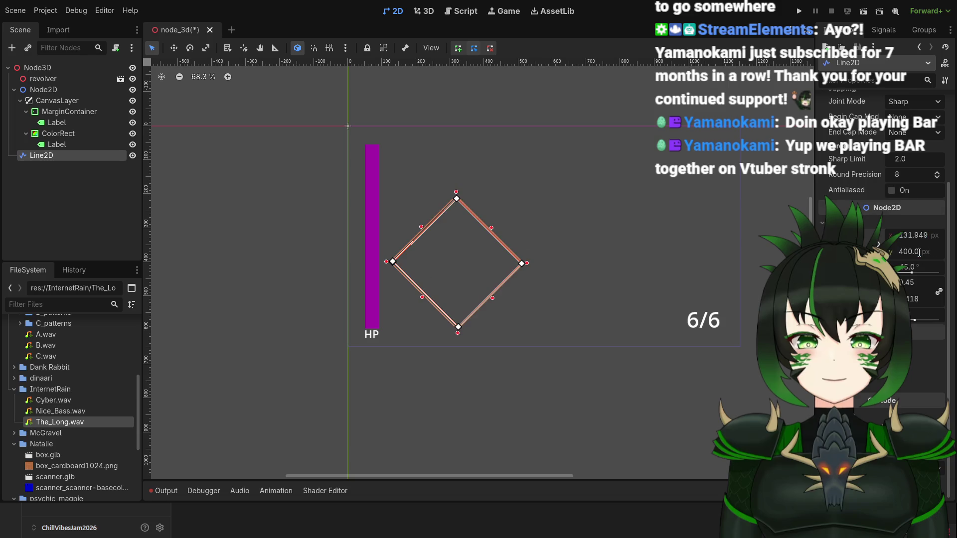
pyautogui.click(920, 252)
pyautogui.write('5')
pyautogui.write('2')
pyautogui.write('00')
pyautogui.press('Return')
pyautogui.scroll(10, 474, 207)
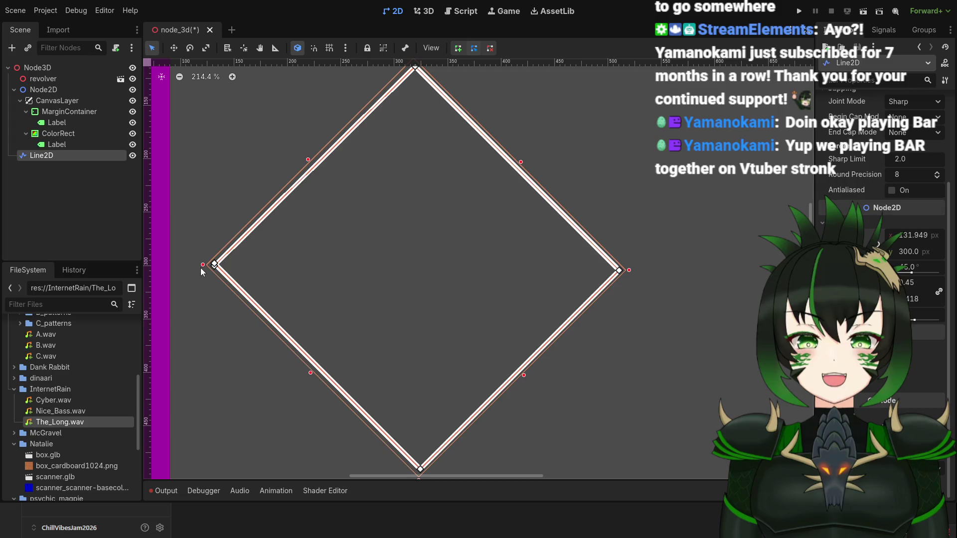
# Scale the diamond slightly smaller, then box-select and clear the HP bar and diamond.
pyautogui.scroll(-10, 215, 267)
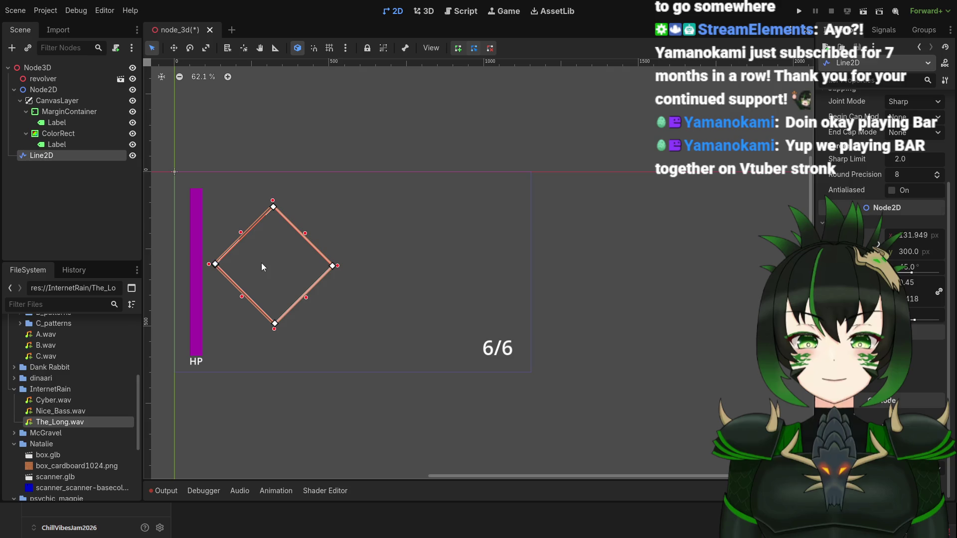
pyautogui.moveTo(208, 263); pyautogui.dragTo(209, 264)
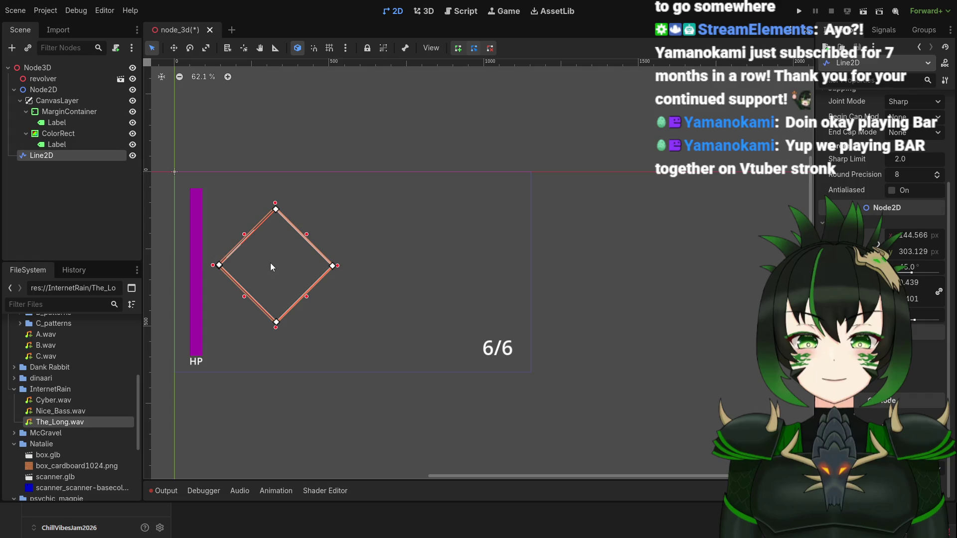
pyautogui.moveTo(178, 165); pyautogui.dragTo(374, 358)
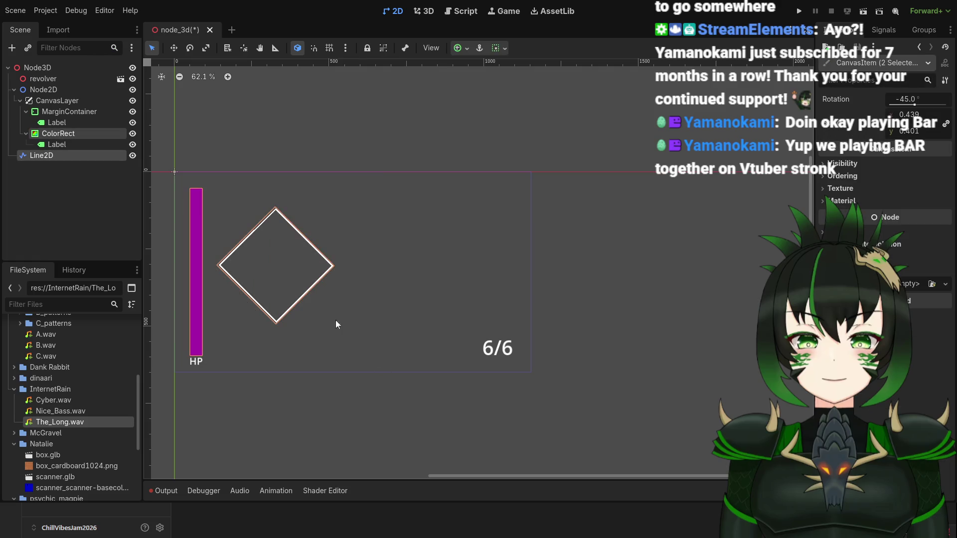
pyautogui.moveTo(352, 181)
pyautogui.mouseDown()
pyautogui.moveTo(264, 309)
pyautogui.moveTo(211, 354)
pyautogui.mouseUp()
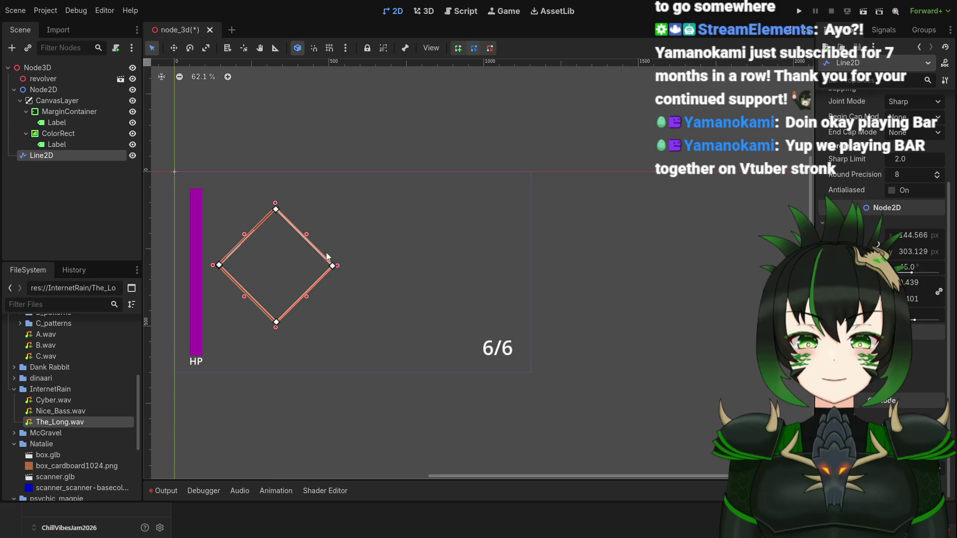
# Undo an accidentally added edge point so the diamond keeps four straight edges.
pyautogui.scroll(5, 317, 253)
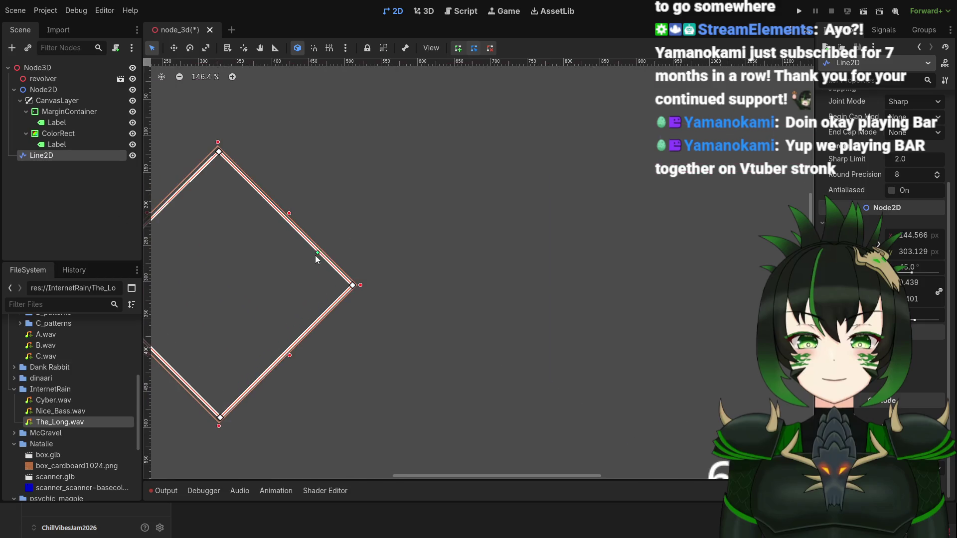
pyautogui.moveTo(317, 254); pyautogui.dragTo(351, 247)
pyautogui.hotkey('ctrl', 'z')
pyautogui.scroll(-2, 299, 247)
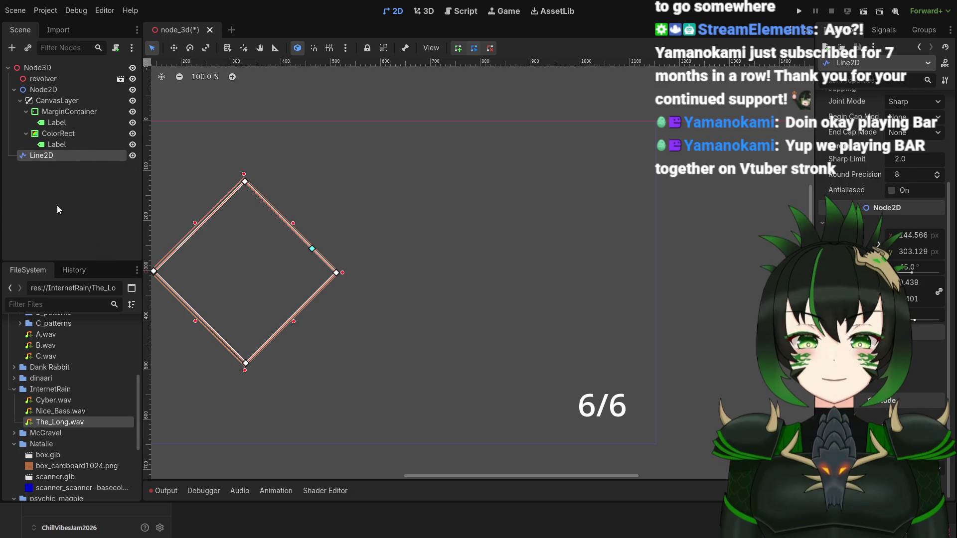
pyautogui.scroll(4, 877, 202)
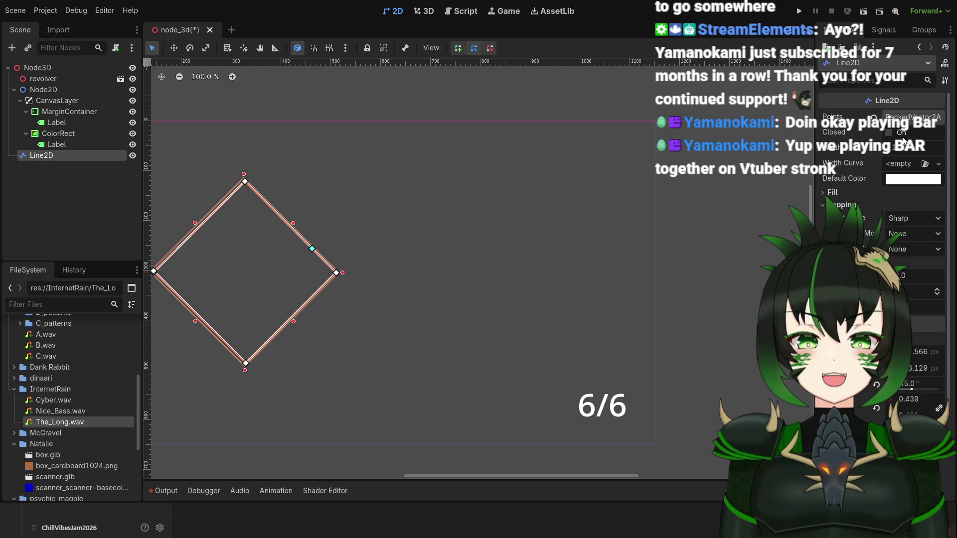
# Make the Line2D outline a closed loop and zoom in on the diamond's left corner.
pyautogui.click(890, 134)
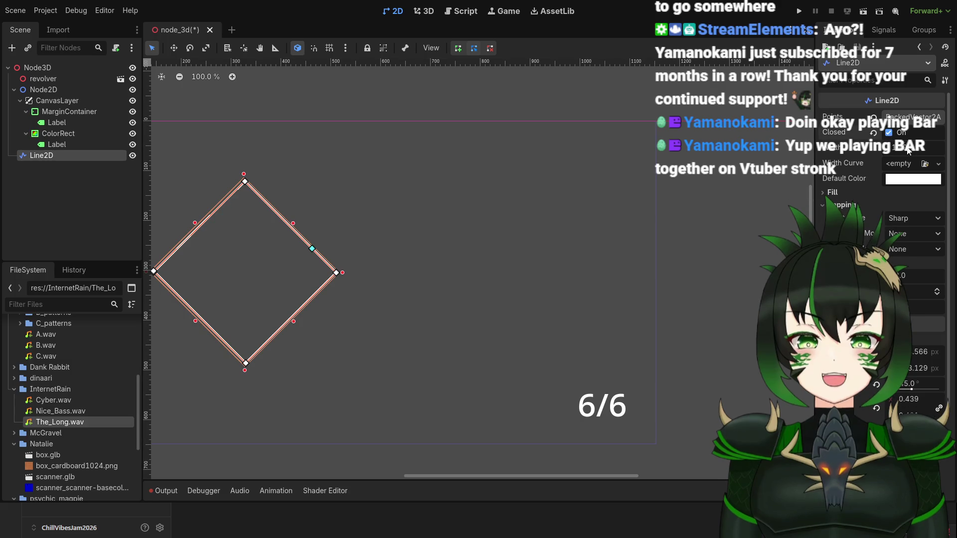
pyautogui.moveTo(371, 342); pyautogui.dragTo(537, 330)
pyautogui.scroll(6, 339, 265)
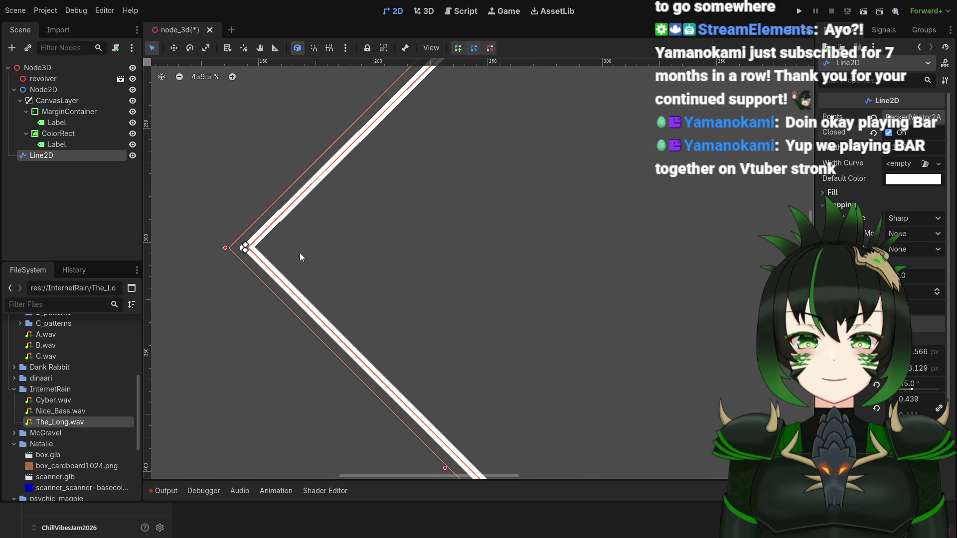
pyautogui.scroll(2, 229, 253)
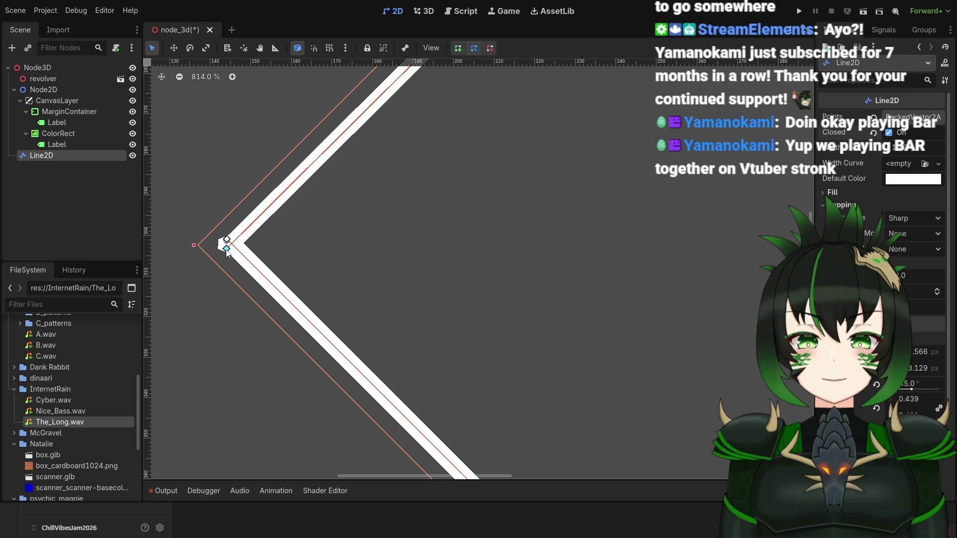
# Drag the line's end point onto the first point so the left corner joins cleanly.
pyautogui.moveTo(226, 248); pyautogui.dragTo(228, 243)
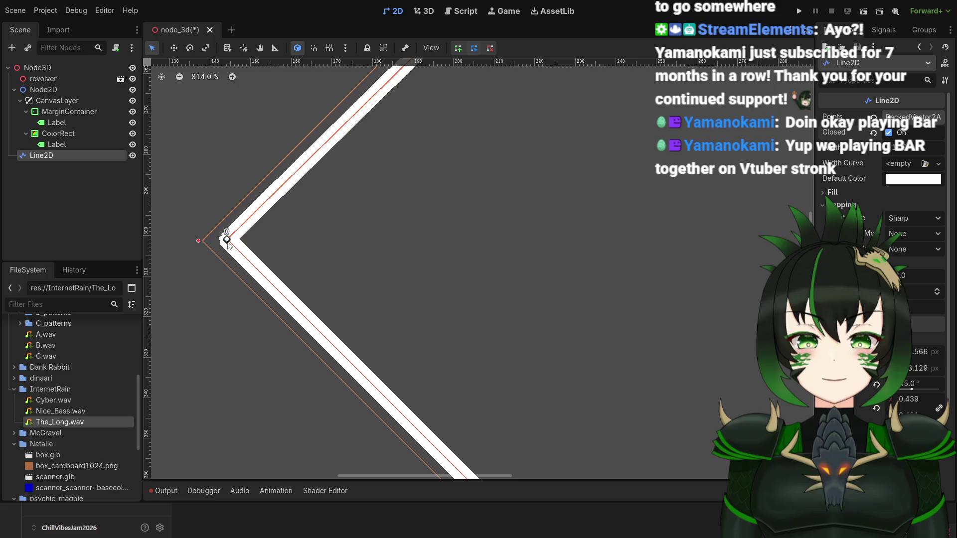
pyautogui.scroll(-8, 227, 242)
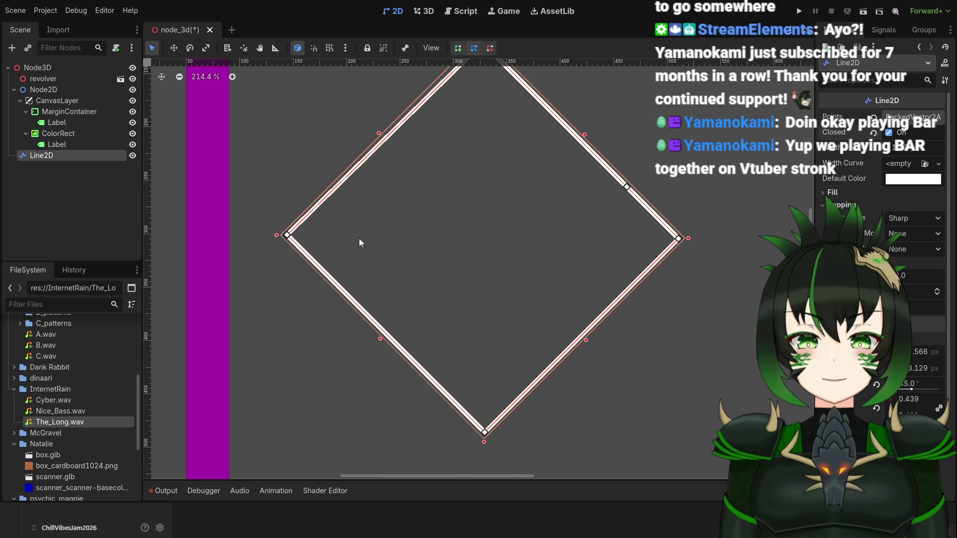
pyautogui.scroll(3, 358, 238)
pyautogui.scroll(3, 277, 236)
pyautogui.scroll(5, 244, 232)
pyautogui.moveTo(228, 228); pyautogui.dragTo(241, 244)
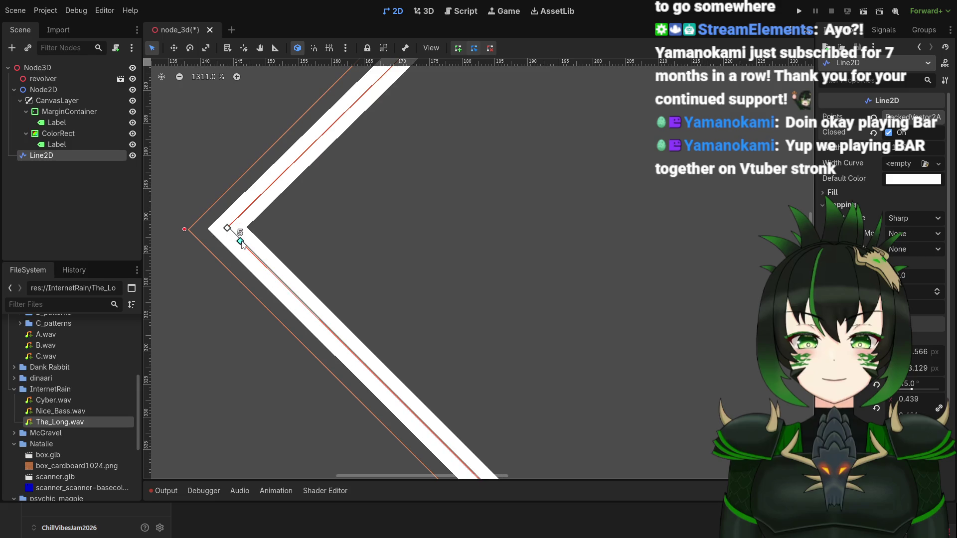
pyautogui.scroll(-11, 270, 238)
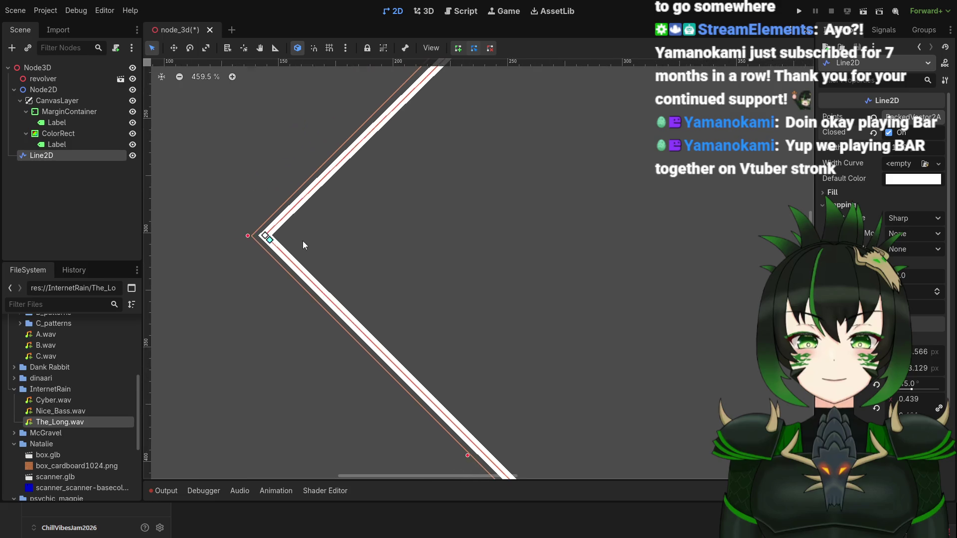
pyautogui.scroll(-4, 443, 244)
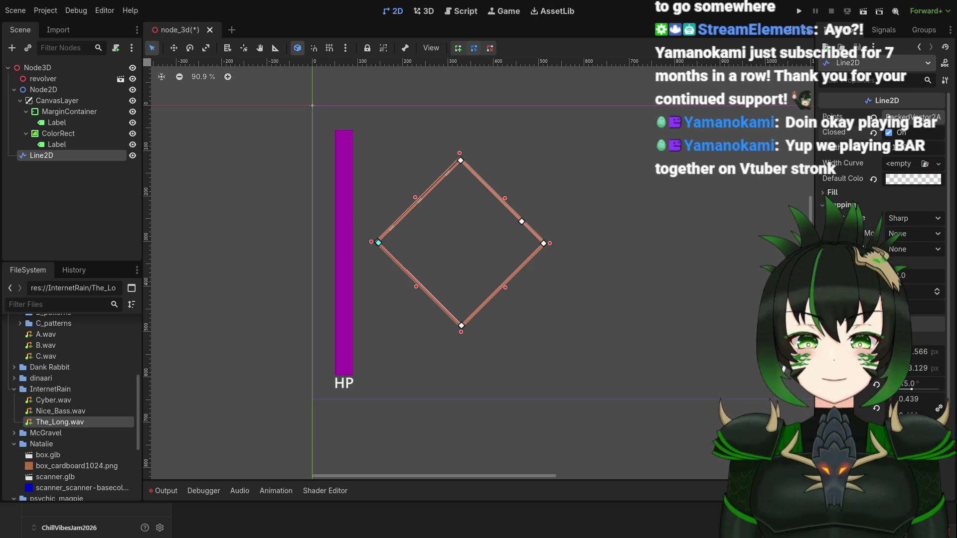
pyautogui.scroll(-4, 901, 235)
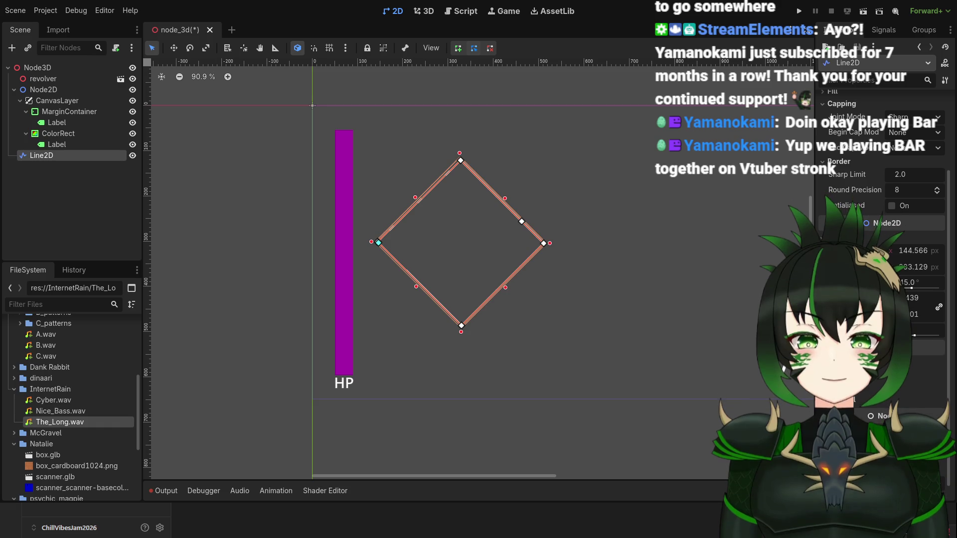
pyautogui.scroll(-1, 878, 244)
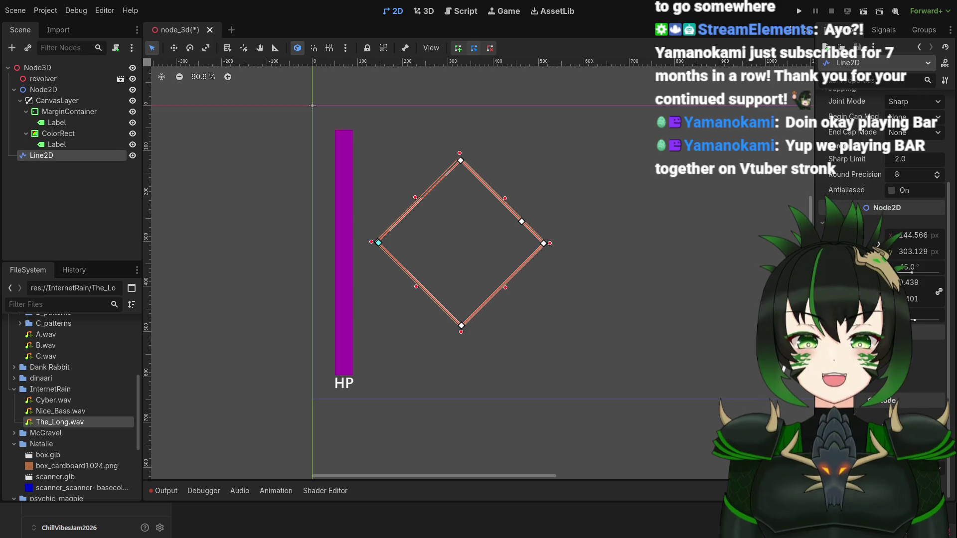
pyautogui.scroll(7, 907, 149)
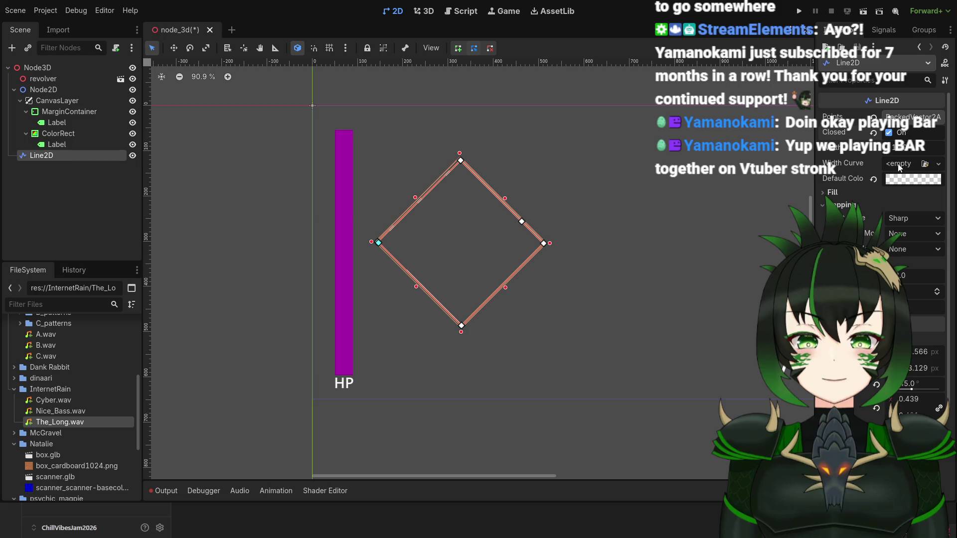
pyautogui.click(833, 192)
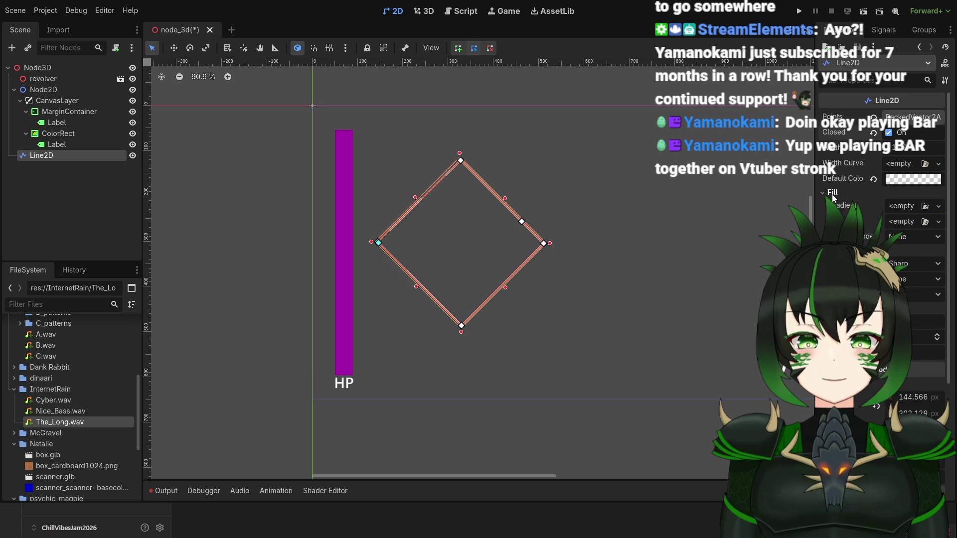
pyautogui.click(833, 194)
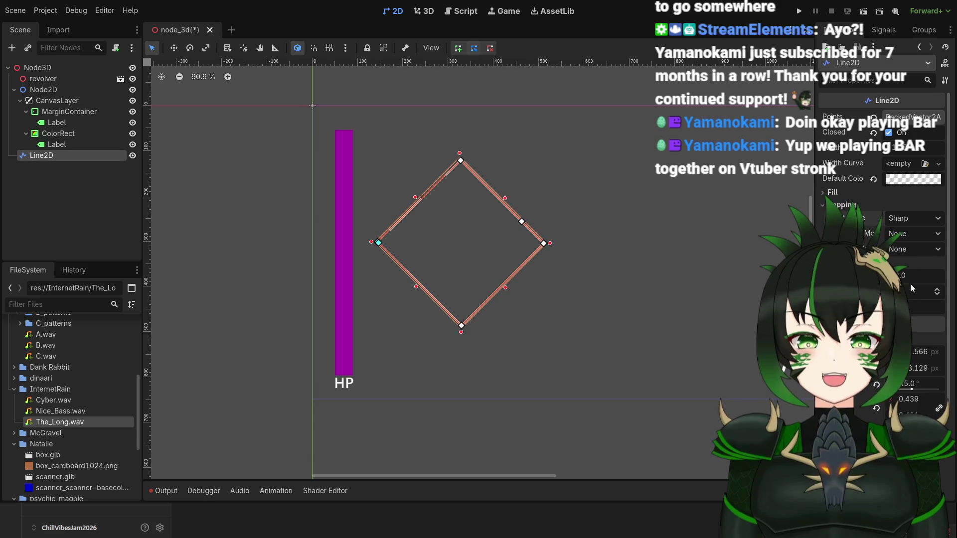
pyautogui.scroll(-5, 910, 283)
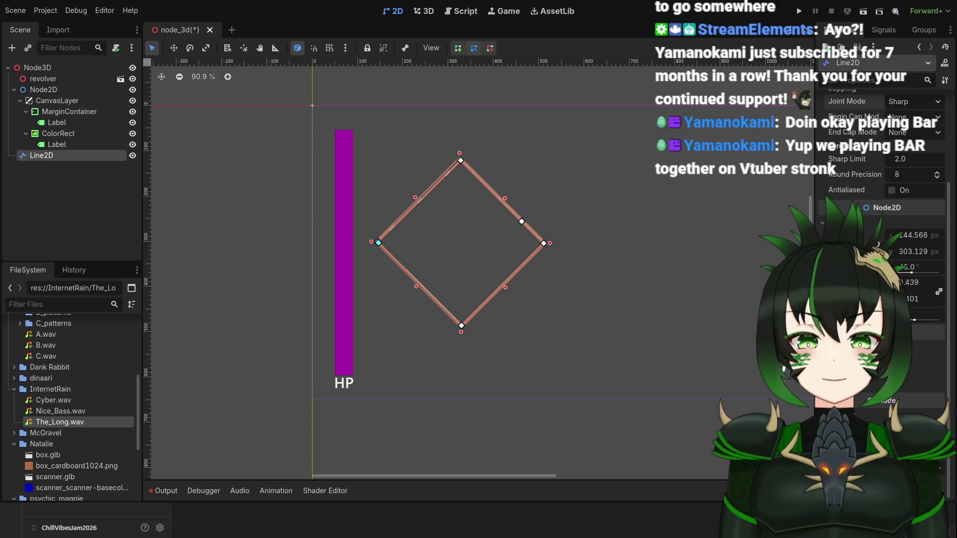
pyautogui.click(878, 347)
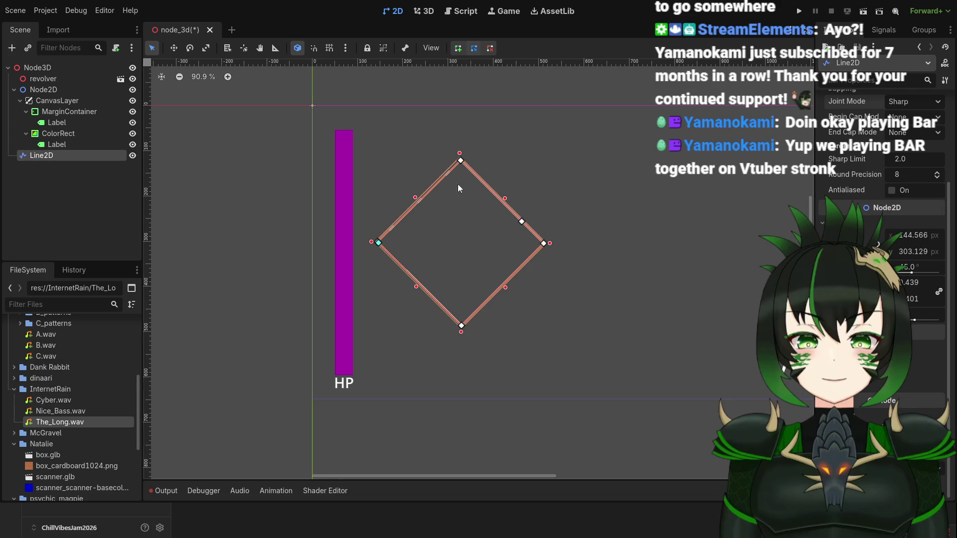
# Nudge the diamond six steps right and one step down toward the centre.
pyautogui.press('Right')
pyautogui.press('Right')
pyautogui.press('Right')
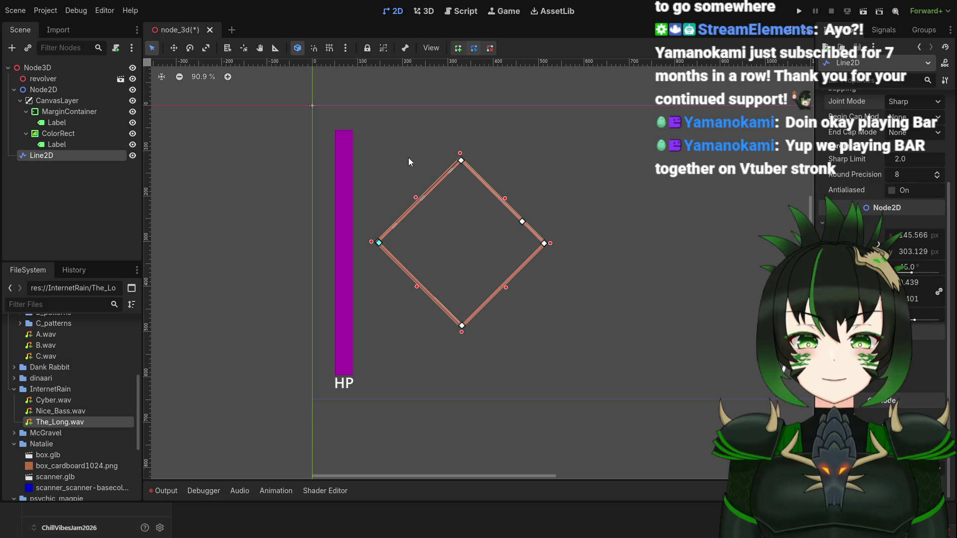
pyautogui.press('Right')
pyautogui.press('Right')
pyautogui.press('Right')
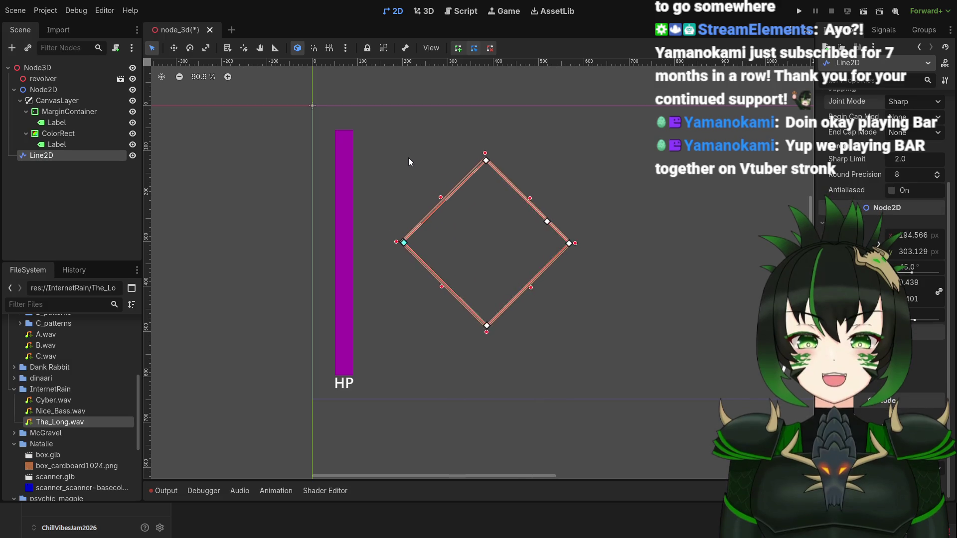
pyautogui.press('Right')
pyautogui.press('Right')
pyautogui.press('Right')
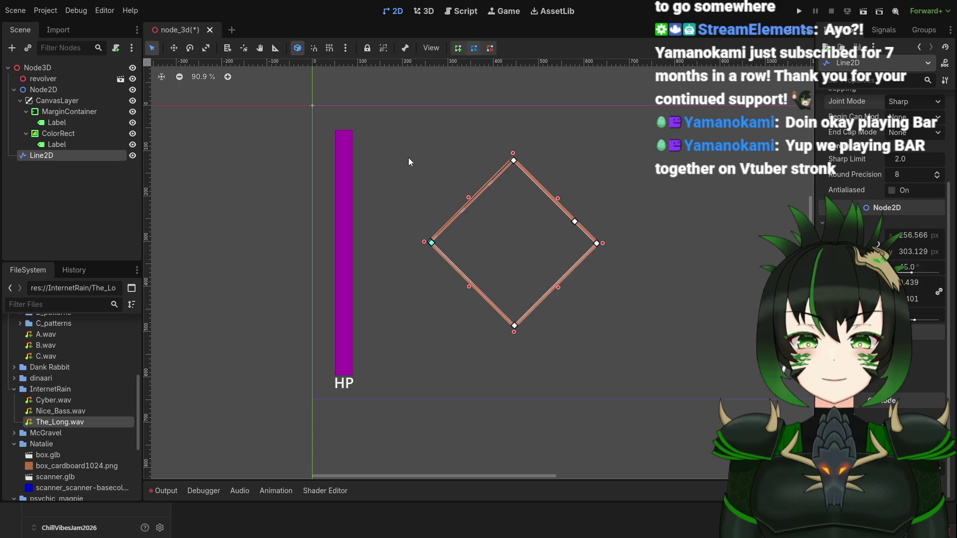
pyautogui.press('Right')
pyautogui.press('Right')
pyautogui.press('Right')
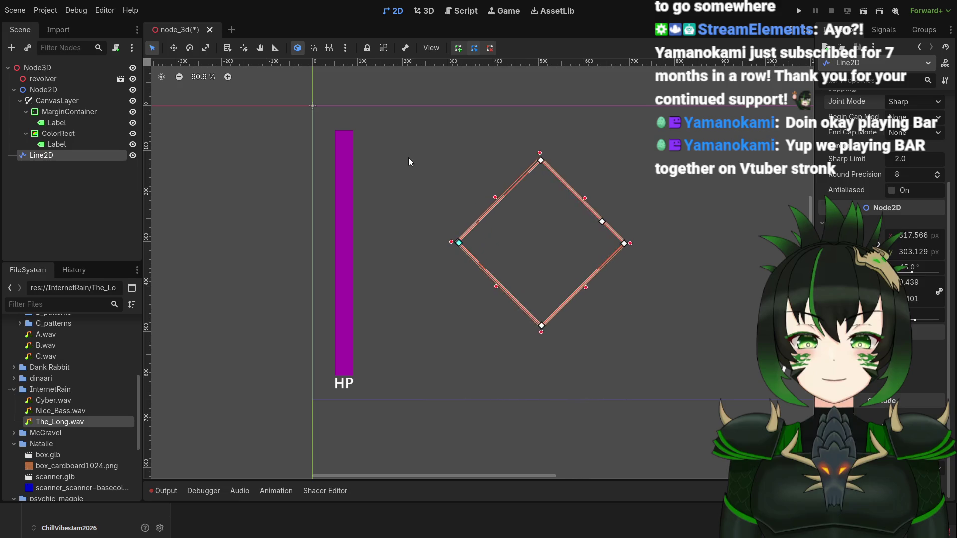
pyautogui.press('Right')
pyautogui.press('Right')
pyautogui.press('Right')
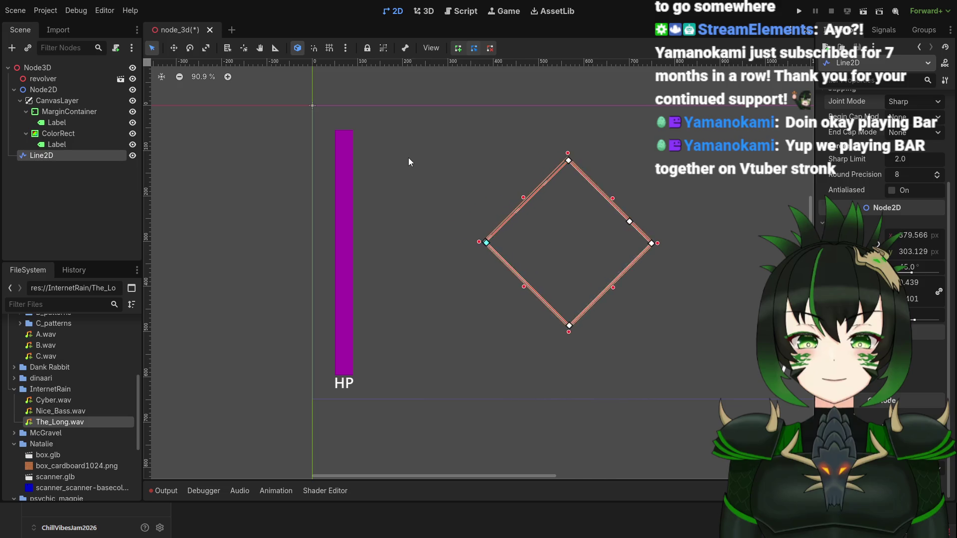
pyautogui.scroll(-8, 505, 158)
pyautogui.scroll(9, 567, 179)
pyautogui.scroll(-3, 575, 205)
pyautogui.press('Down')
pyautogui.press('Down')
pyautogui.press('Down')
pyautogui.press('Down')
pyautogui.press('Down')
pyautogui.press('Down')
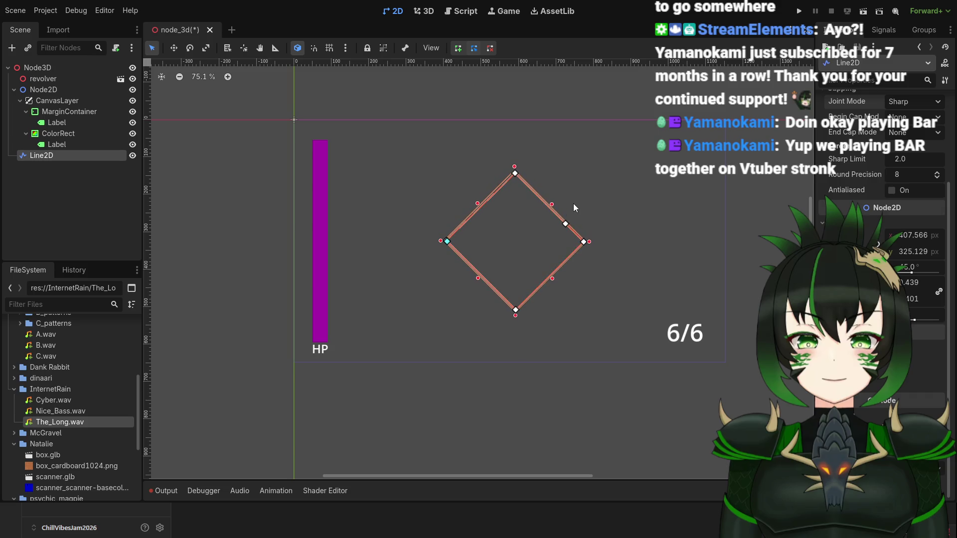
pyautogui.press('Right')
pyautogui.press('Right')
pyautogui.press('Right')
pyautogui.press('Right')
pyautogui.press('Right')
pyautogui.press('Right')
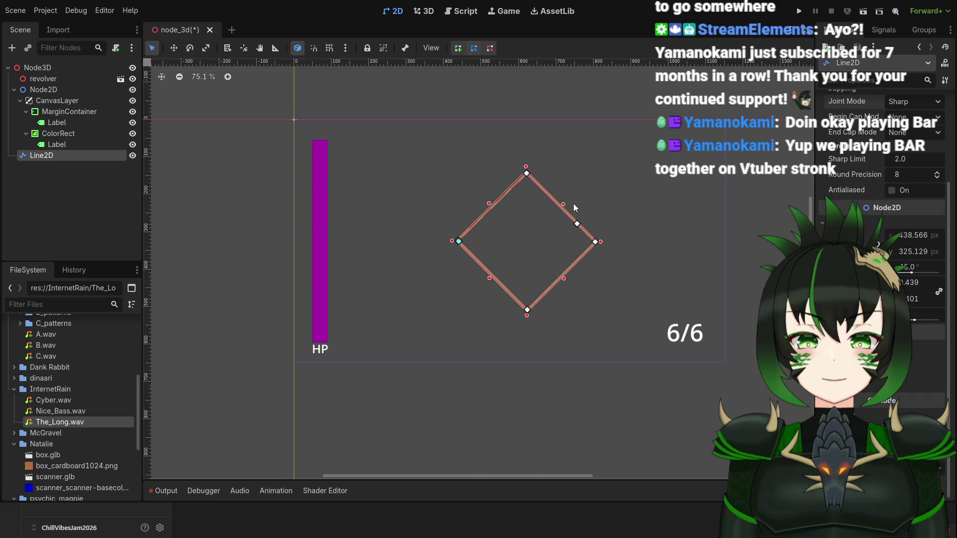
pyautogui.scroll(1, 600, 208)
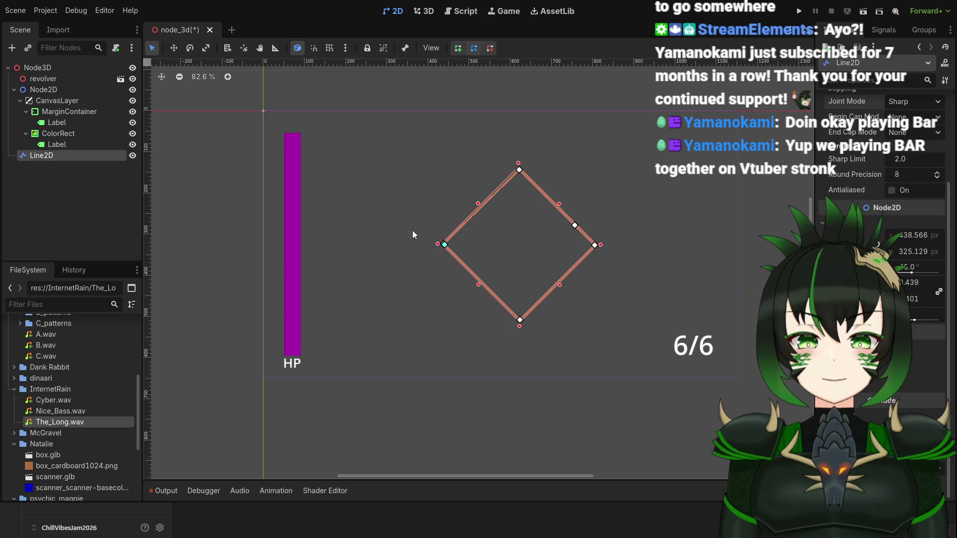
# Shrink the diamond by dragging its left, right and bottom handles inward.
pyautogui.moveTo(438, 244); pyautogui.dragTo(462, 248)
pyautogui.moveTo(603, 244); pyautogui.dragTo(599, 251)
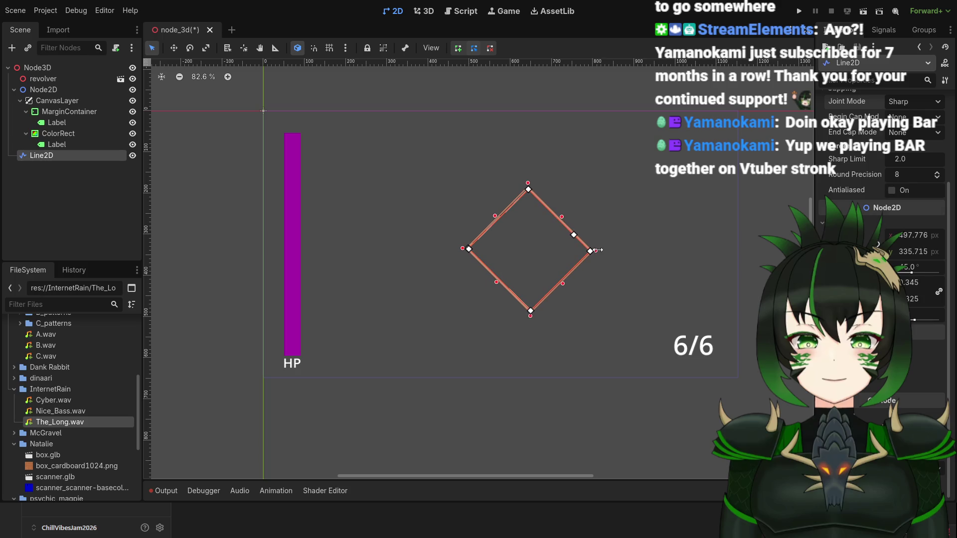
pyautogui.scroll(-2, 615, 250)
pyautogui.scroll(4, 587, 271)
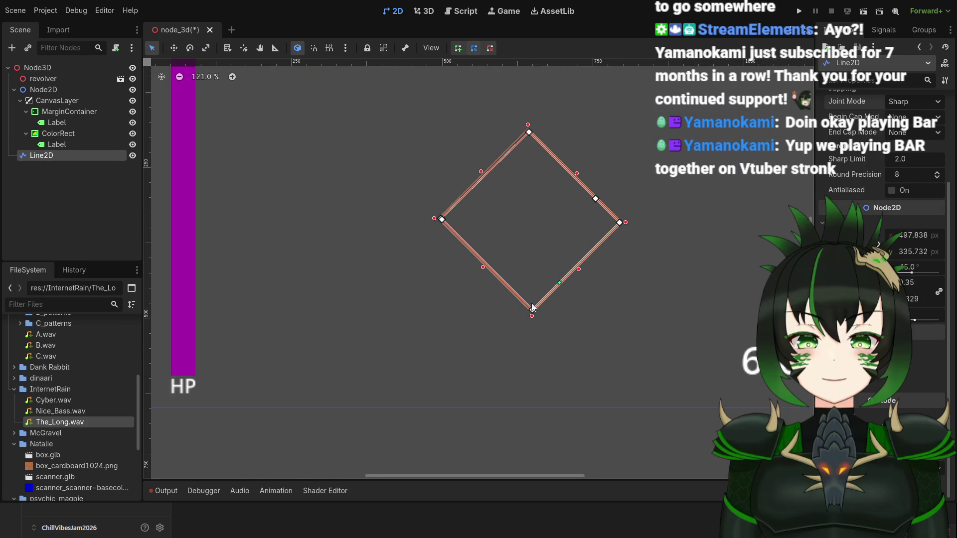
pyautogui.moveTo(530, 322); pyautogui.dragTo(528, 314)
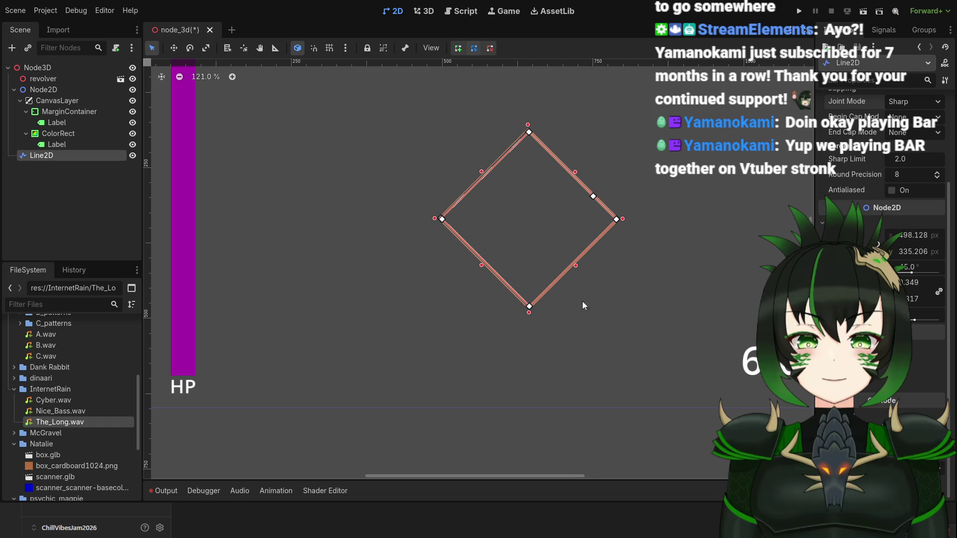
pyautogui.scroll(-15, 624, 298)
pyautogui.scroll(6, 643, 294)
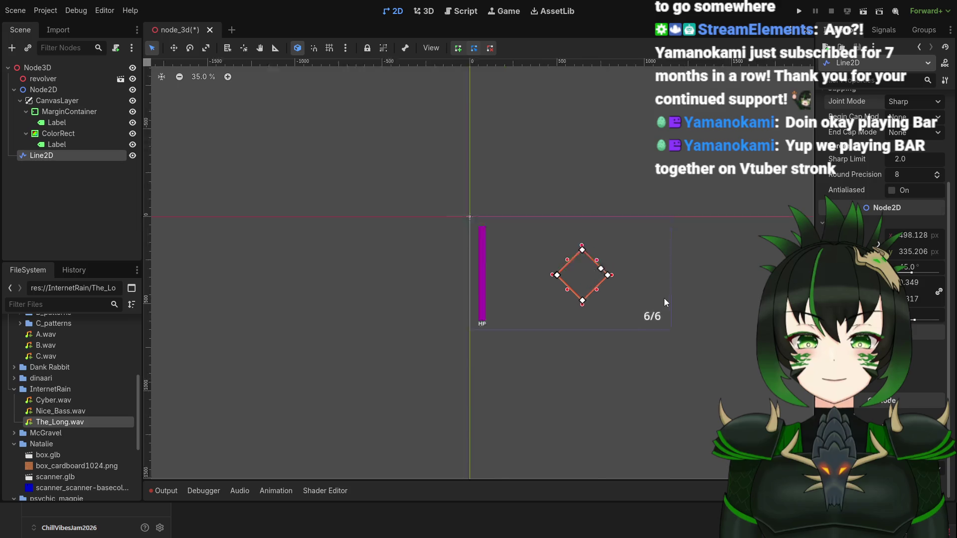
# Deselect the diamond to preview it between the purple HP bar and the 6/6 counter.
pyautogui.click(743, 297)
pyautogui.scroll(-5, 740, 299)
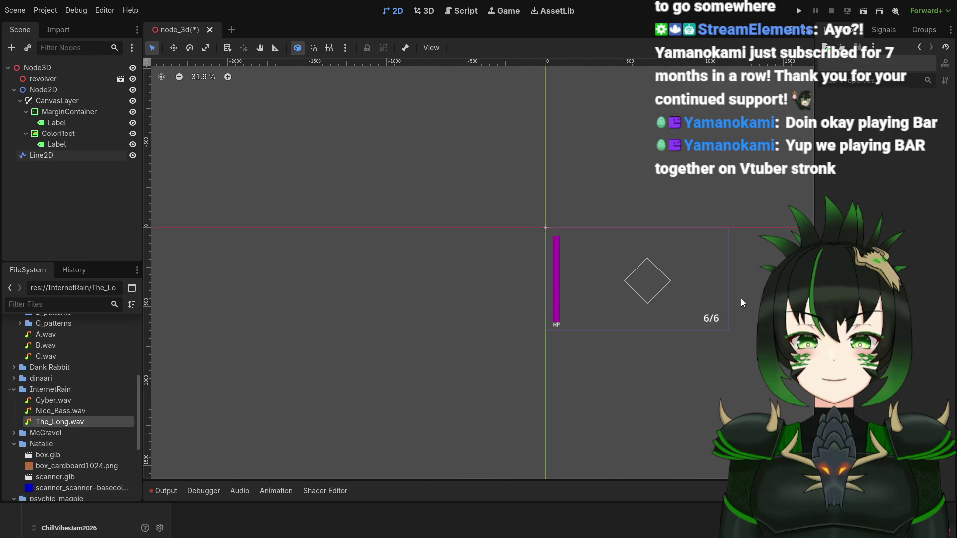
pyautogui.scroll(12, 707, 287)
pyautogui.scroll(-4, 653, 277)
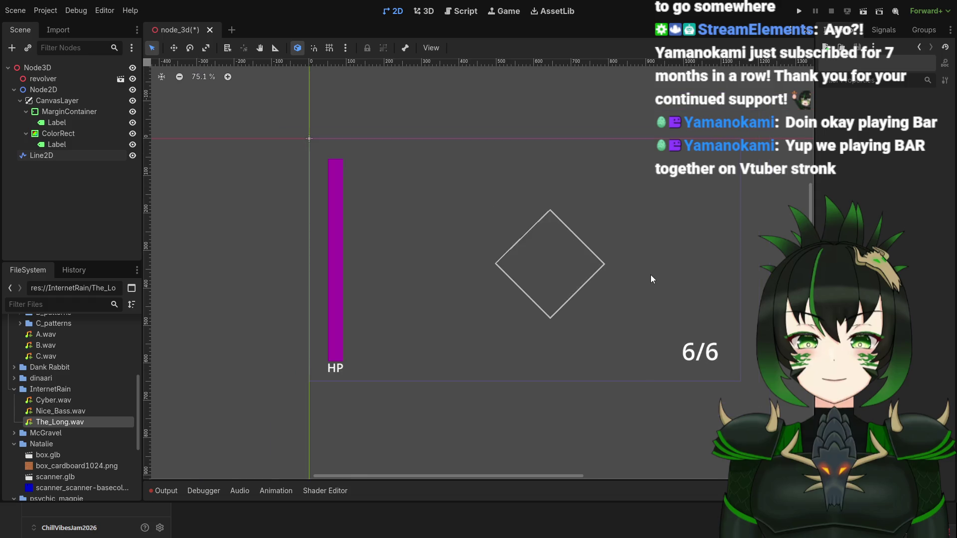
pyautogui.scroll(4, 644, 271)
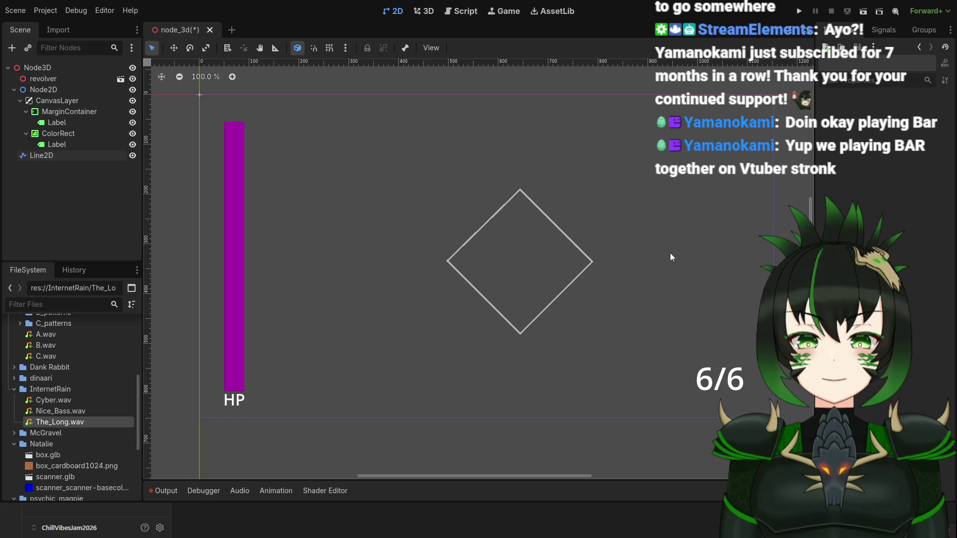
pyautogui.scroll(-13, 667, 254)
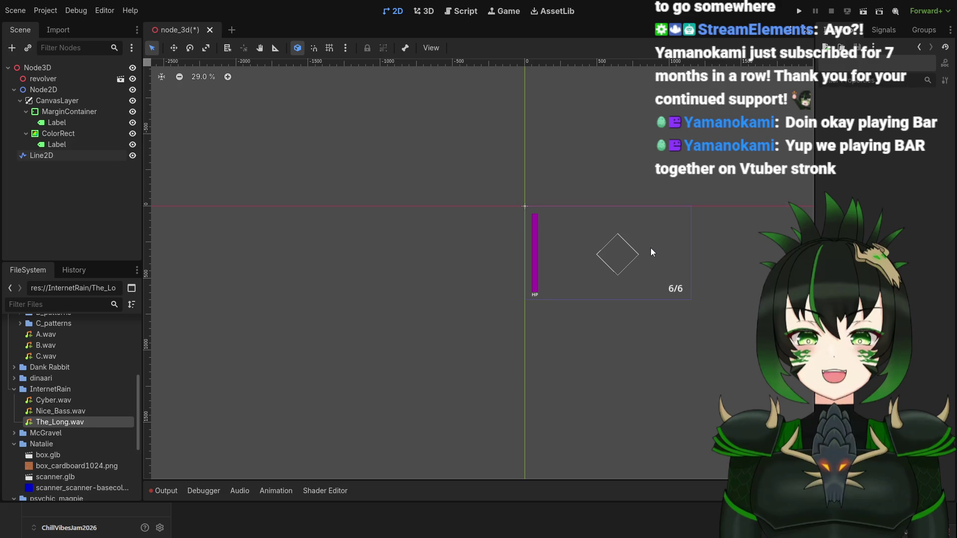
# Box-select the diamond Line2D, showing its points and properties at about 498.1, 335.2 px.
pyautogui.scroll(11, 649, 246)
pyautogui.scroll(2, 618, 258)
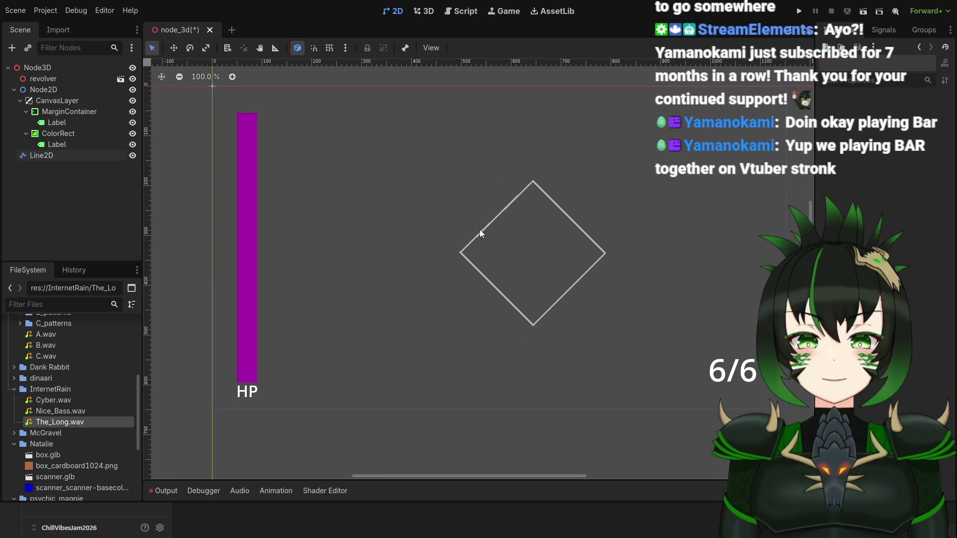
pyautogui.moveTo(396, 132); pyautogui.dragTo(645, 370)
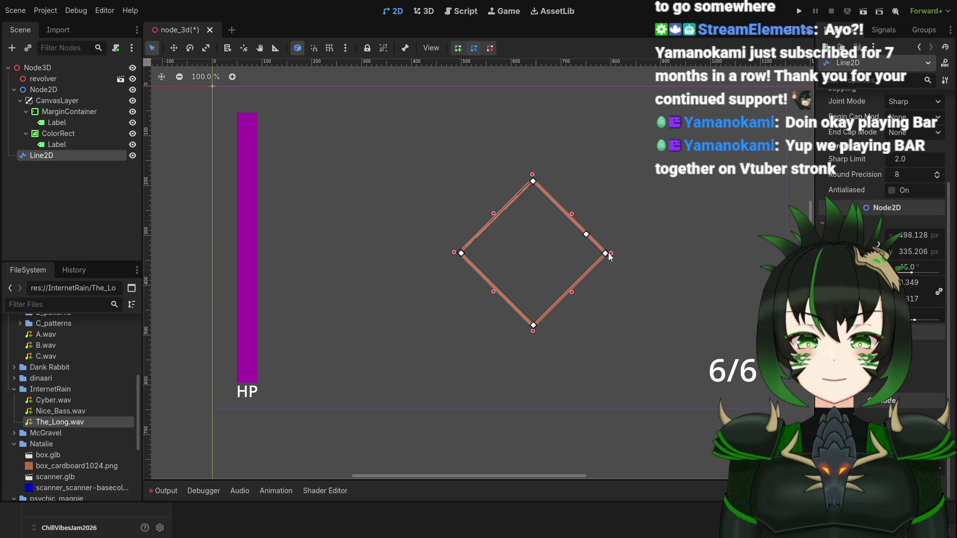
pyautogui.scroll(-10, 609, 255)
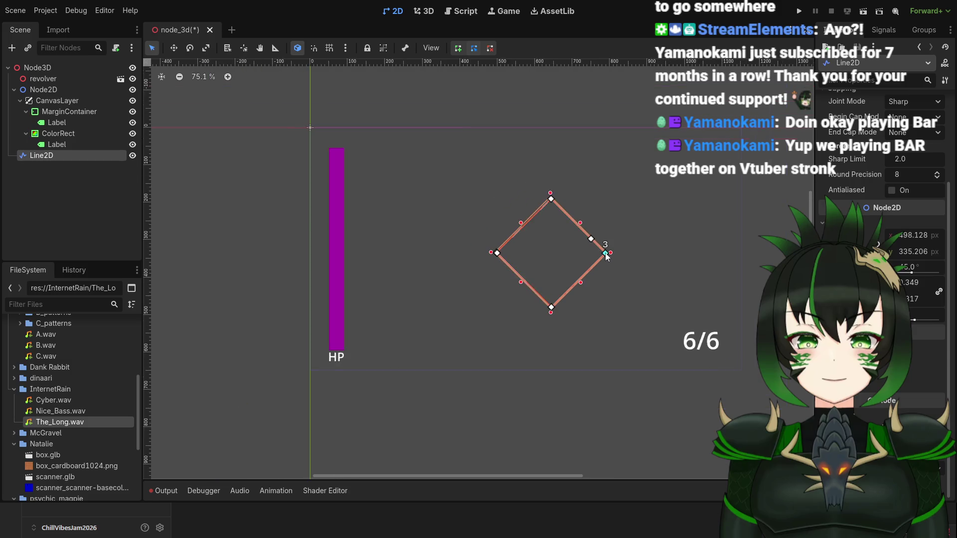
pyautogui.scroll(10, 609, 262)
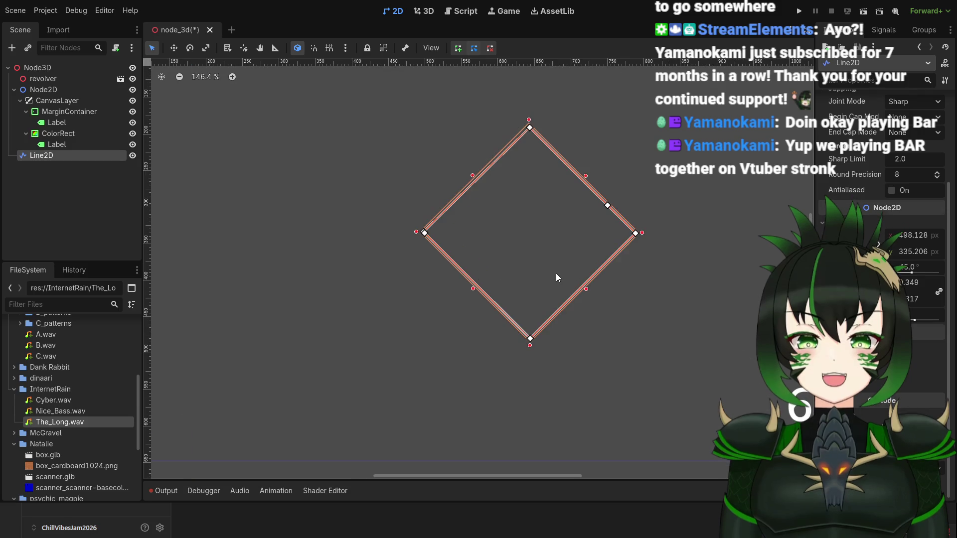
pyautogui.scroll(-4, 478, 262)
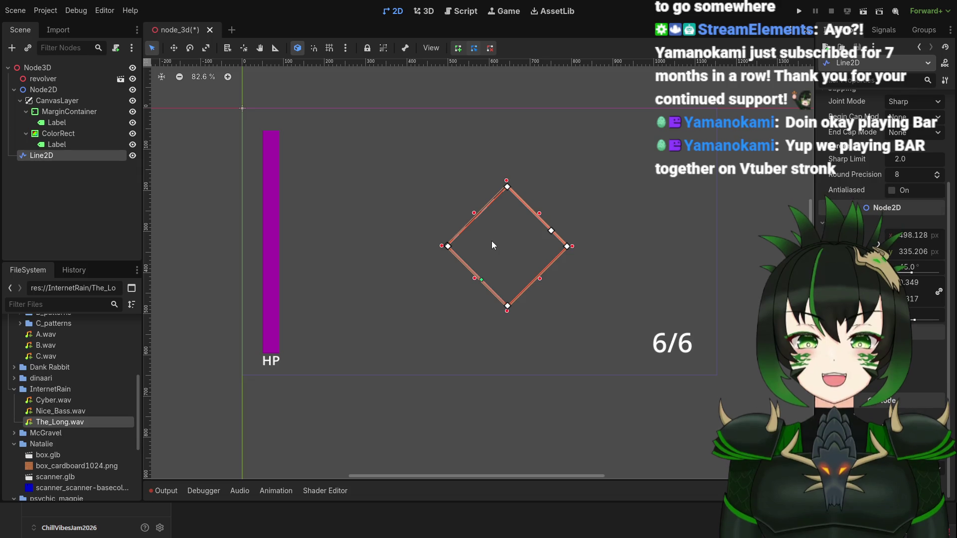
pyautogui.scroll(4, 504, 264)
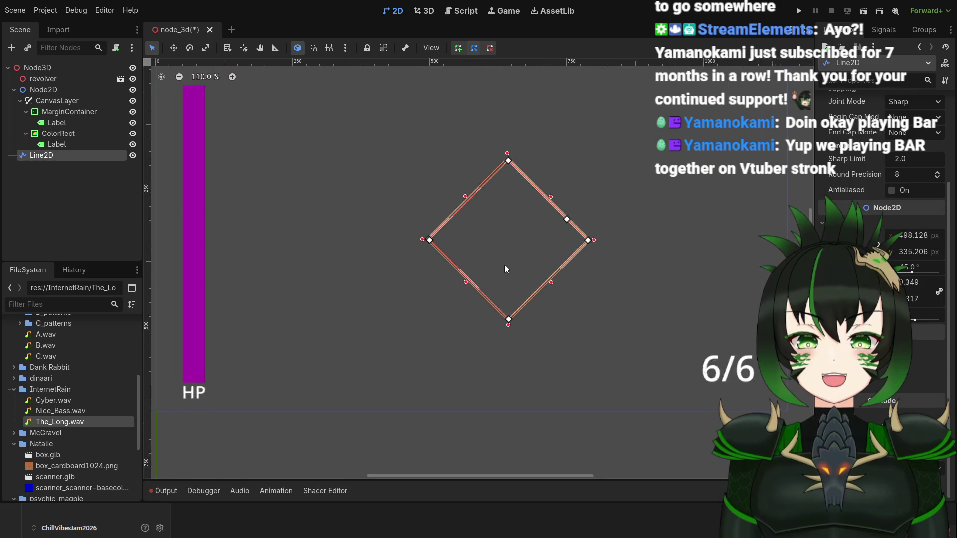
pyautogui.scroll(-5, 408, 274)
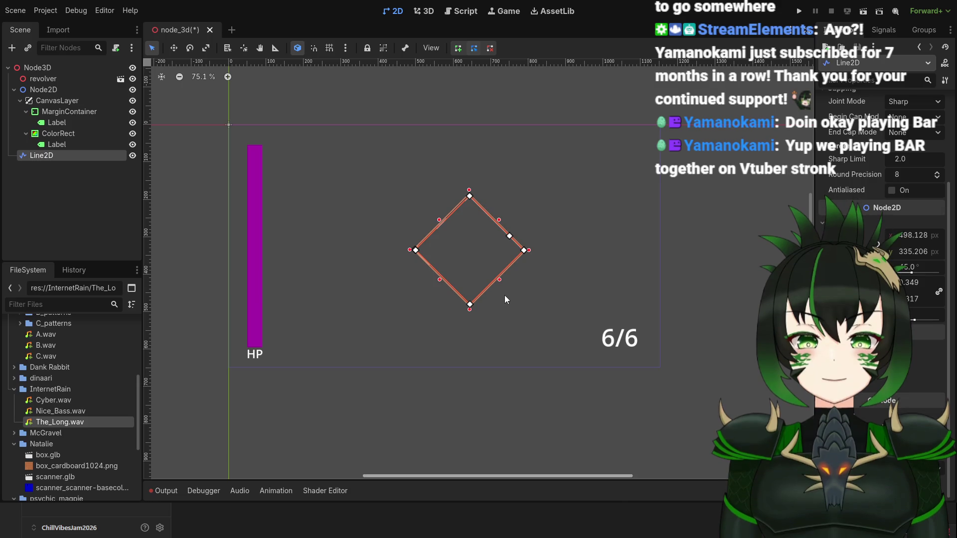
# Zoom in on the diamond's left corner and reselect the outline.
pyautogui.click(575, 245)
pyautogui.scroll(3, 543, 273)
pyautogui.scroll(-4, 511, 258)
pyautogui.scroll(-1, 513, 258)
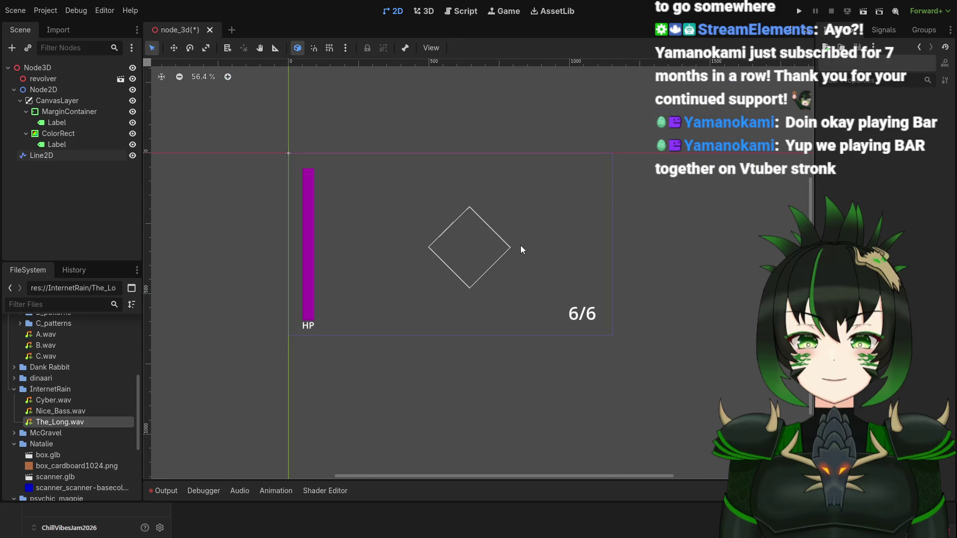
pyautogui.scroll(2, 520, 252)
pyautogui.scroll(-5, 521, 253)
pyautogui.scroll(13, 488, 238)
pyautogui.scroll(6, 484, 239)
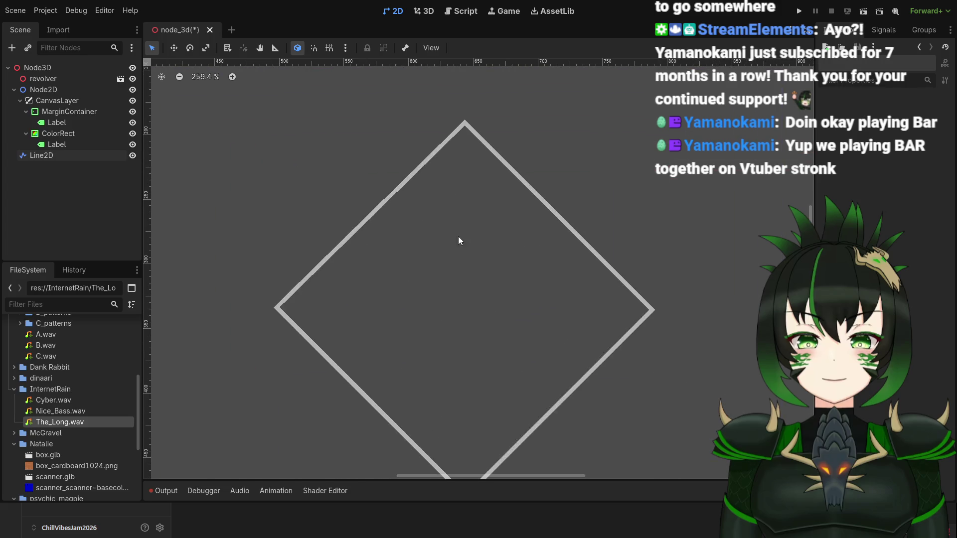
pyautogui.click(364, 223)
# Drag Line2D point 0 down slightly so the left corner joint closes, then deselect.
pyautogui.scroll(16, 301, 298)
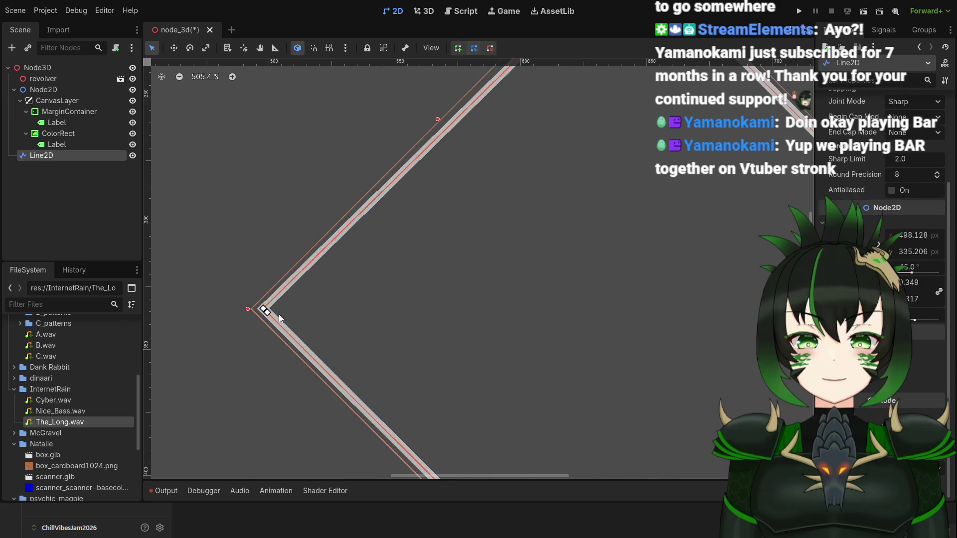
pyautogui.moveTo(248, 306); pyautogui.dragTo(260, 318)
pyautogui.scroll(3, 260, 318)
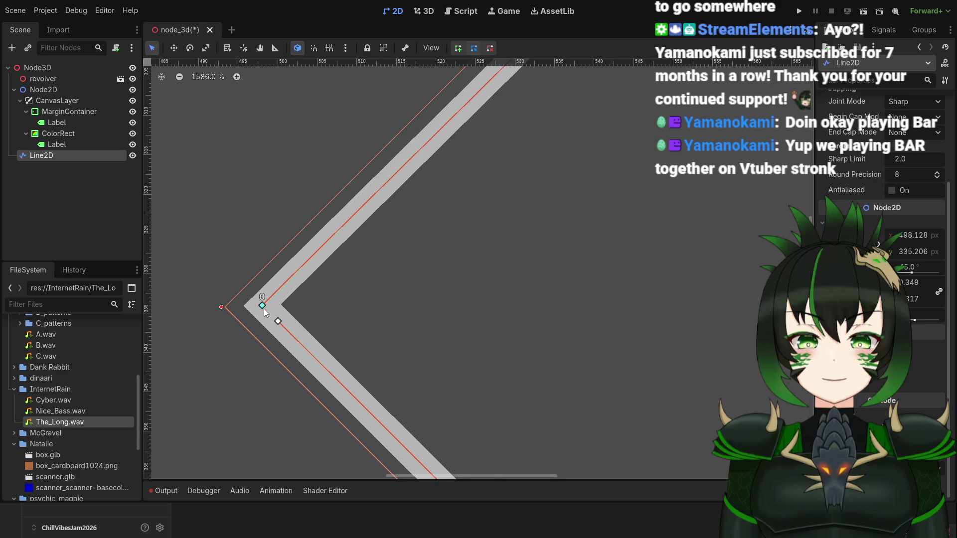
pyautogui.moveTo(264, 309); pyautogui.dragTo(284, 327)
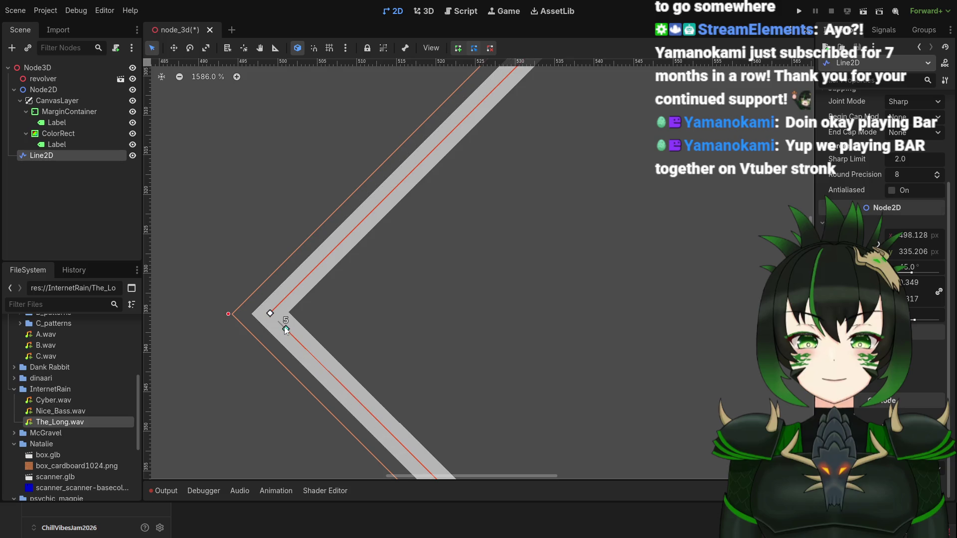
pyautogui.scroll(-15, 286, 327)
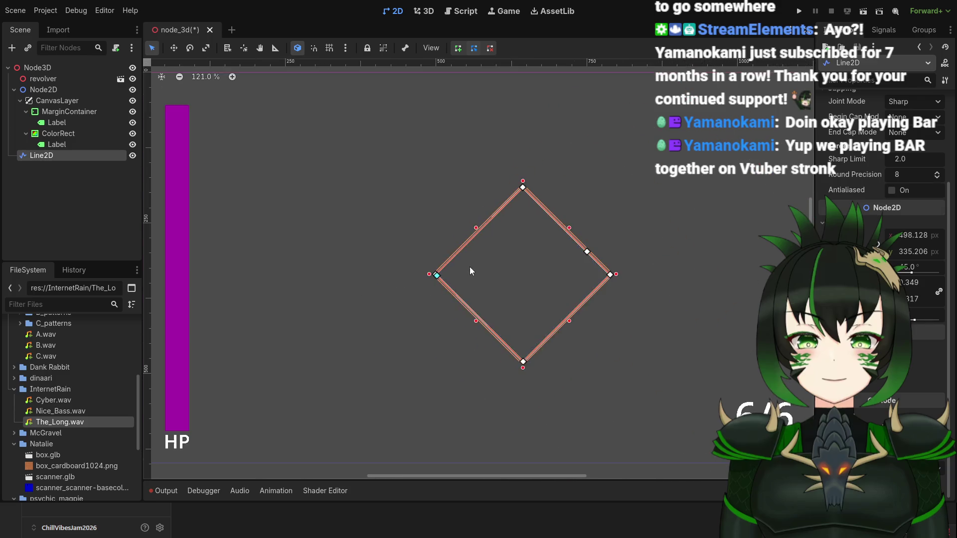
pyautogui.scroll(10, 483, 274)
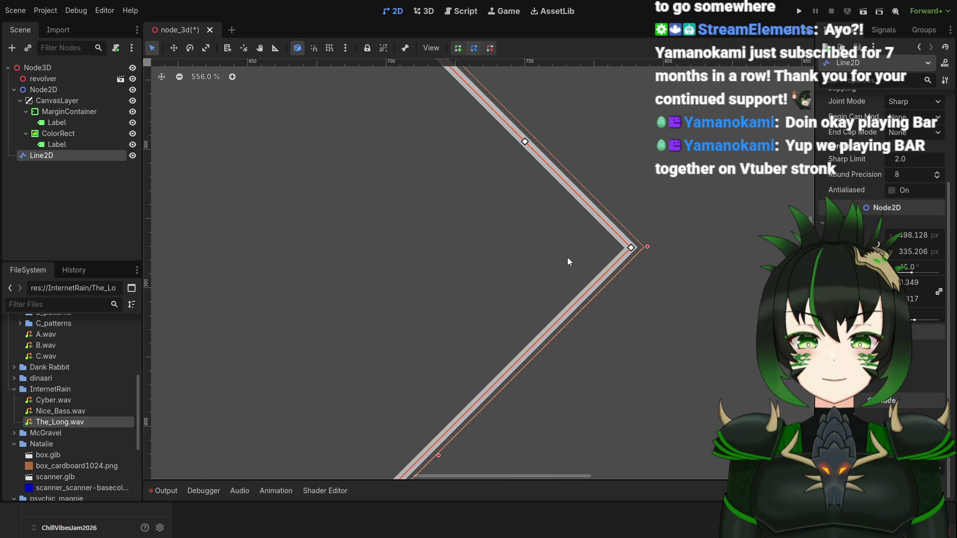
pyautogui.scroll(-11, 567, 257)
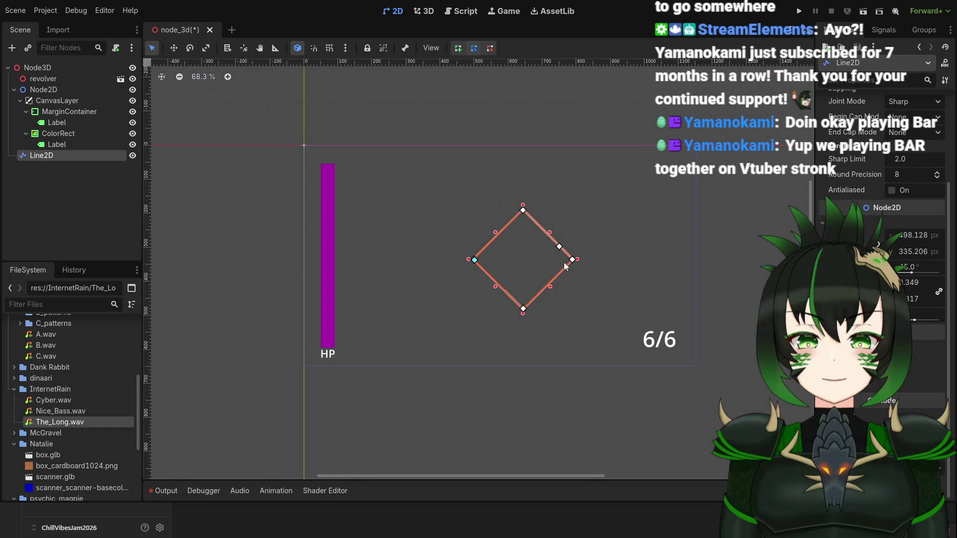
pyautogui.scroll(-3, 578, 259)
pyautogui.click(673, 283)
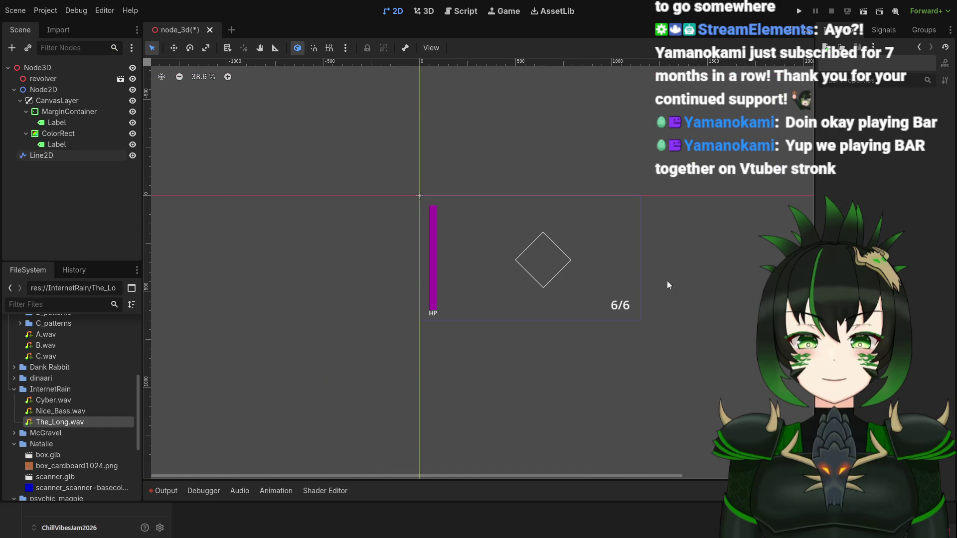
pyautogui.scroll(-3, 600, 272)
pyautogui.scroll(8, 570, 255)
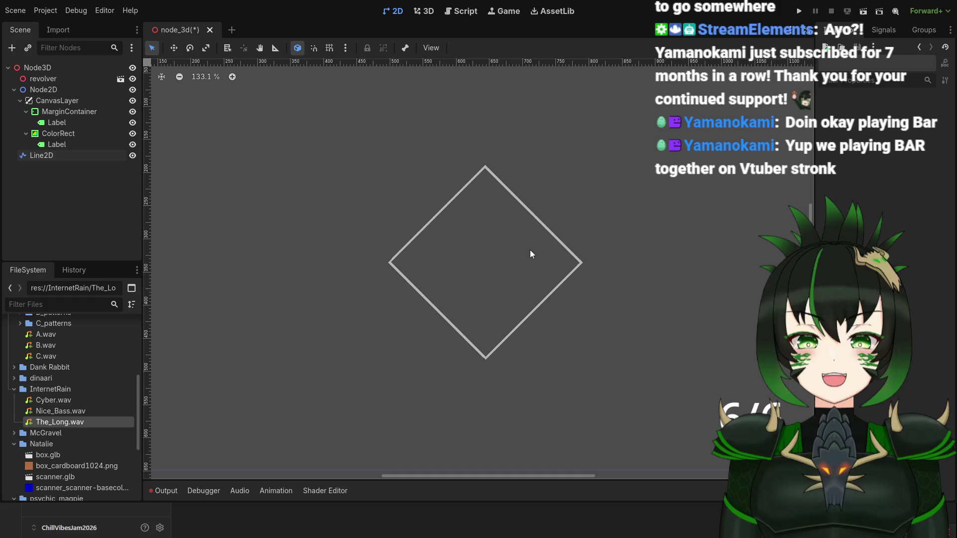
pyautogui.scroll(-3, 530, 250)
pyautogui.scroll(-1, 517, 229)
pyautogui.scroll(2, 556, 219)
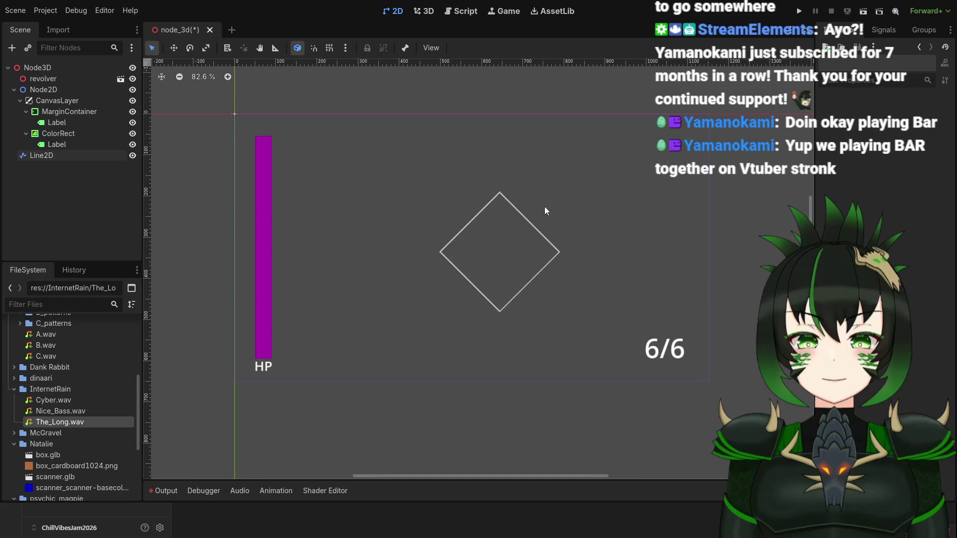
pyautogui.moveTo(408, 181); pyautogui.dragTo(572, 328)
pyautogui.scroll(4, 550, 263)
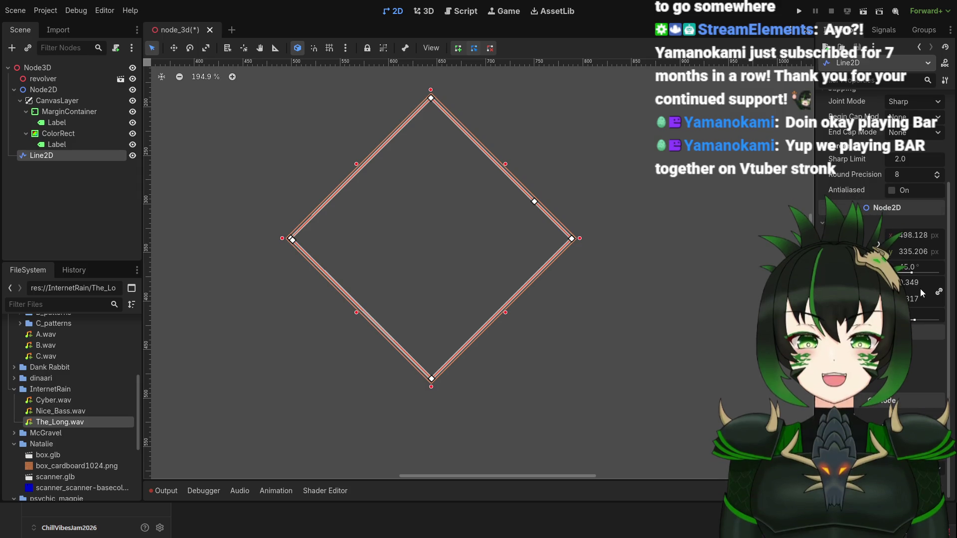
pyautogui.scroll(1, 923, 293)
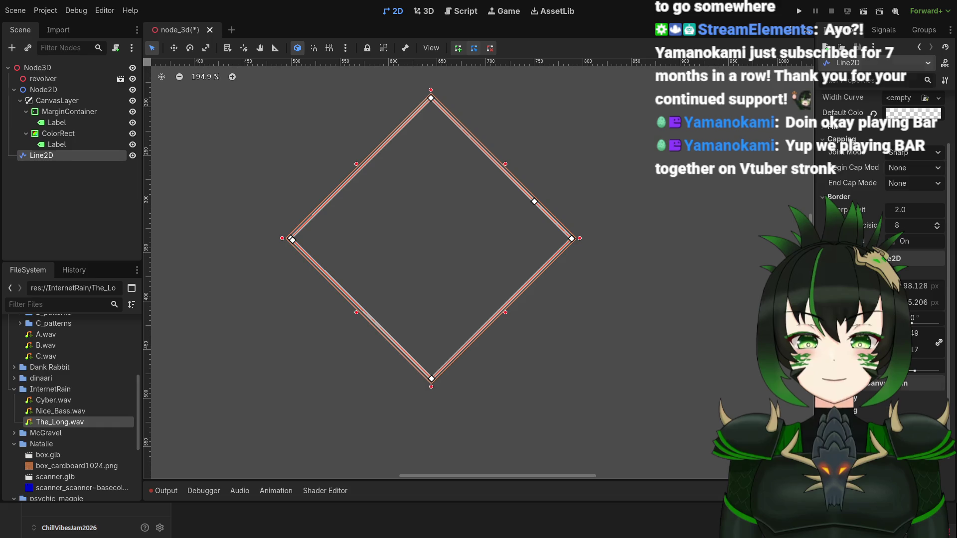
pyautogui.click(559, 319)
pyautogui.scroll(-8, 496, 282)
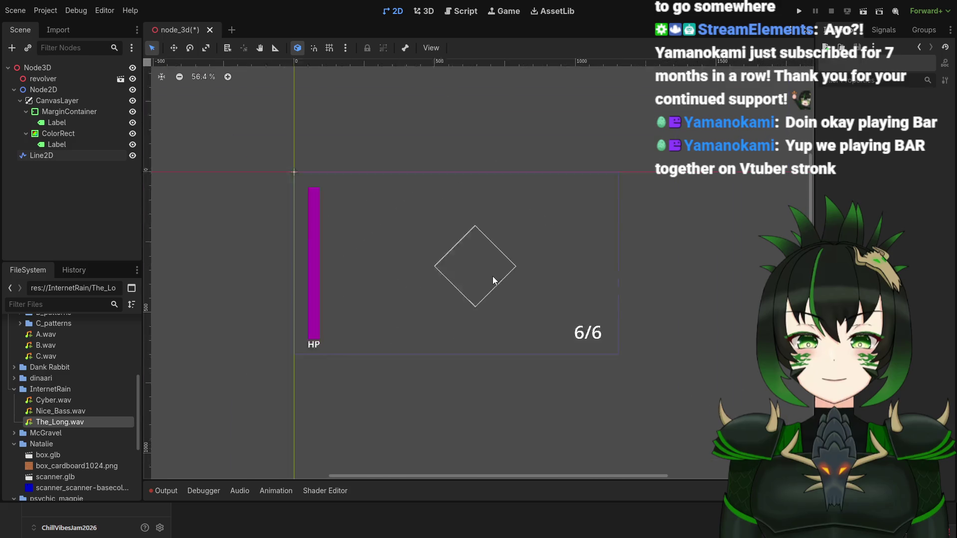
pyautogui.scroll(6, 490, 272)
pyautogui.scroll(3, 540, 270)
pyautogui.scroll(-2, 546, 273)
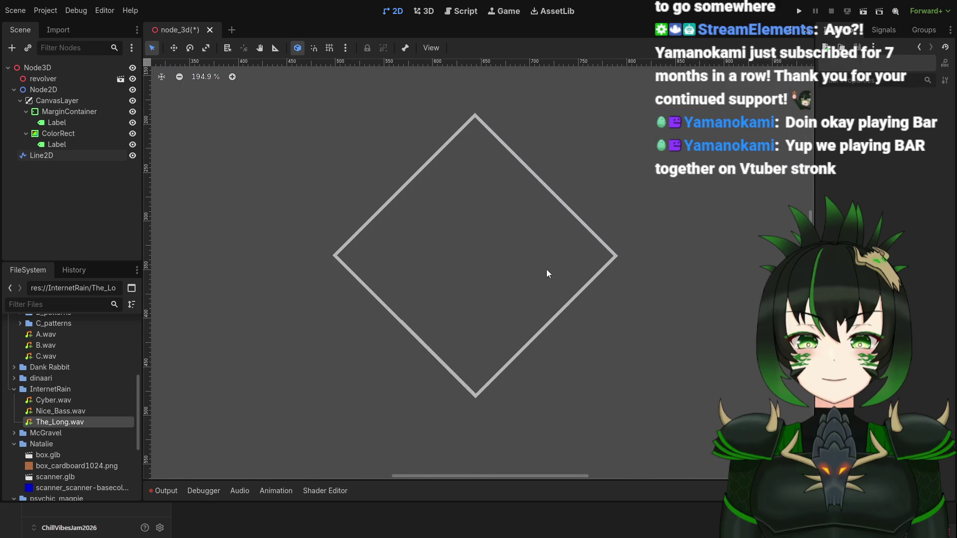
pyautogui.click(588, 230)
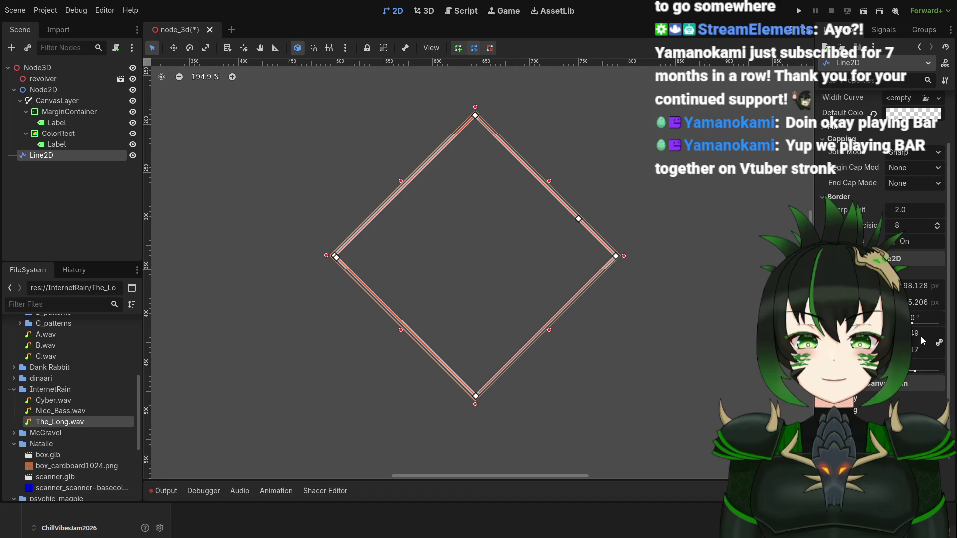
# Shrink the diamond outline with two inward drags on its scale handle.
pyautogui.moveTo(918, 334); pyautogui.dragTo(883, 333)
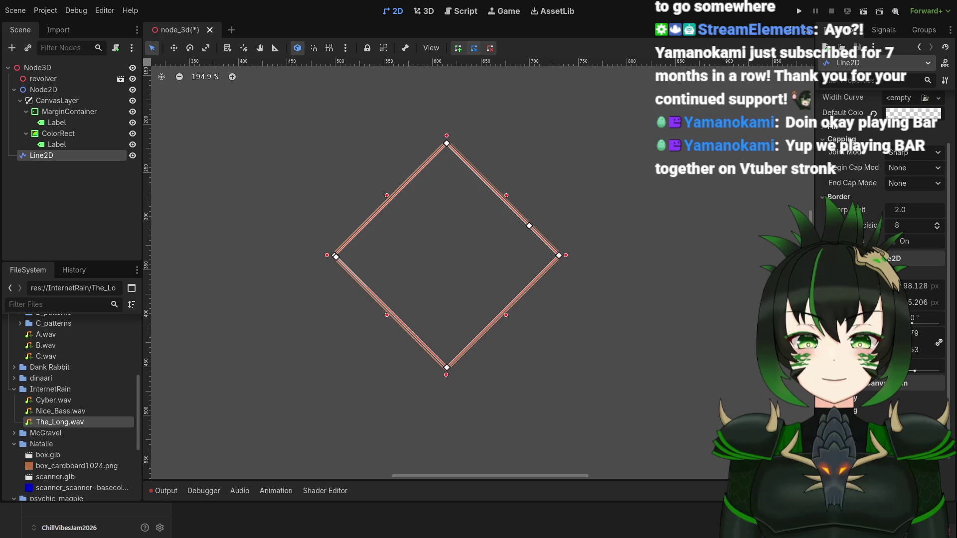
pyautogui.scroll(-4, 637, 316)
pyautogui.scroll(2, 738, 319)
pyautogui.moveTo(887, 334); pyautogui.dragTo(868, 334)
pyautogui.scroll(2, 552, 294)
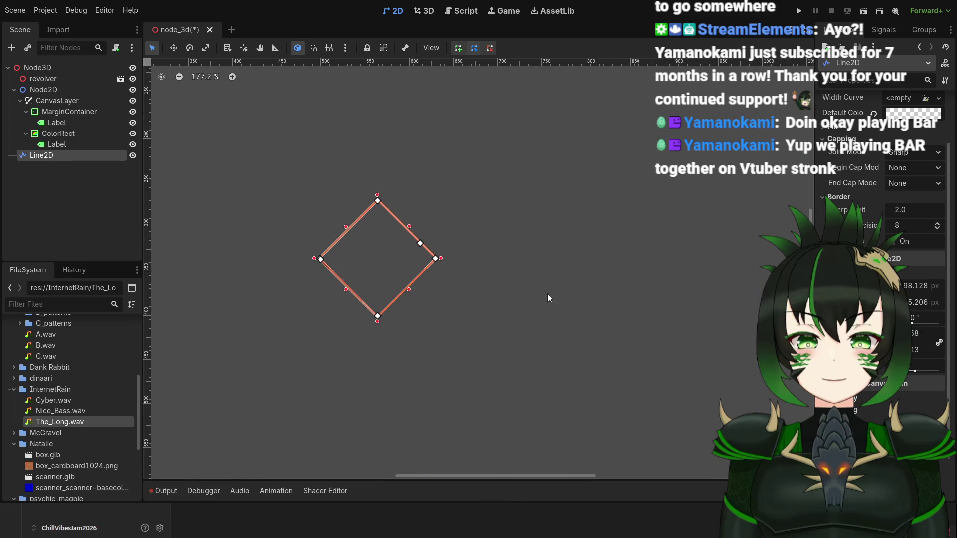
pyautogui.scroll(-3, 419, 258)
pyautogui.scroll(-2, 418, 258)
pyautogui.scroll(2, 406, 252)
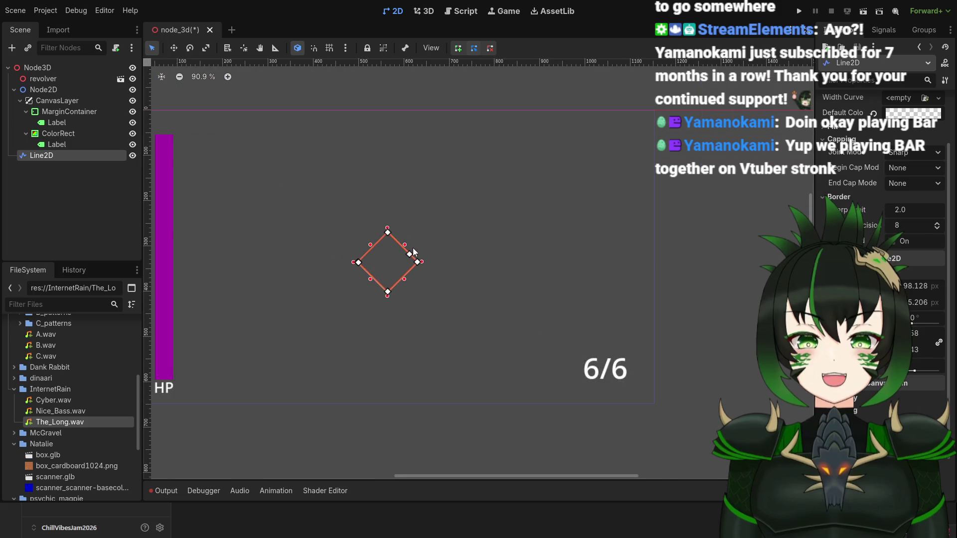
pyautogui.scroll(-2, 421, 252)
pyautogui.scroll(3, 390, 257)
# Select the diamond outline and nudge it two steps to the right.
pyautogui.moveTo(336, 209)
pyautogui.mouseDown()
pyautogui.moveTo(426, 303)
pyautogui.moveTo(472, 334)
pyautogui.mouseUp()
pyautogui.press('Right')
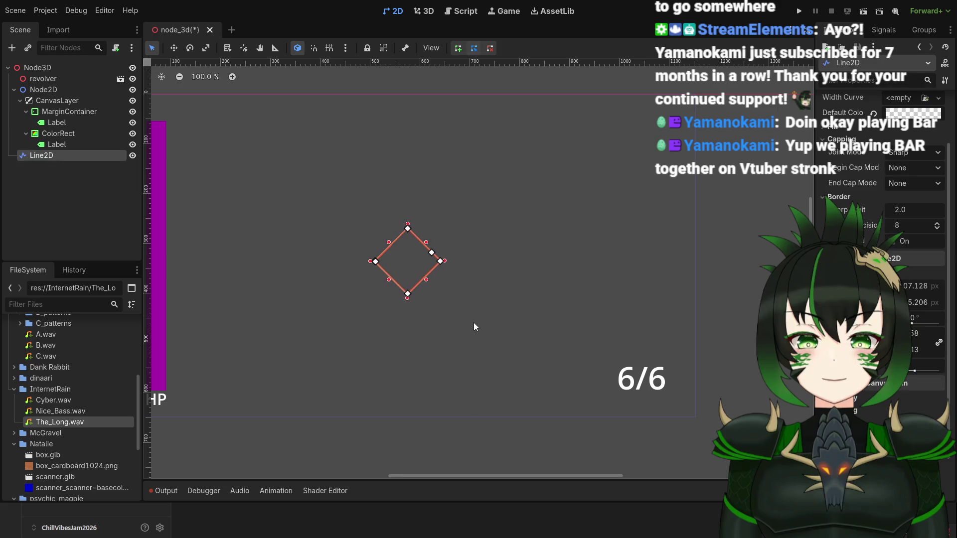
pyautogui.press('Right')
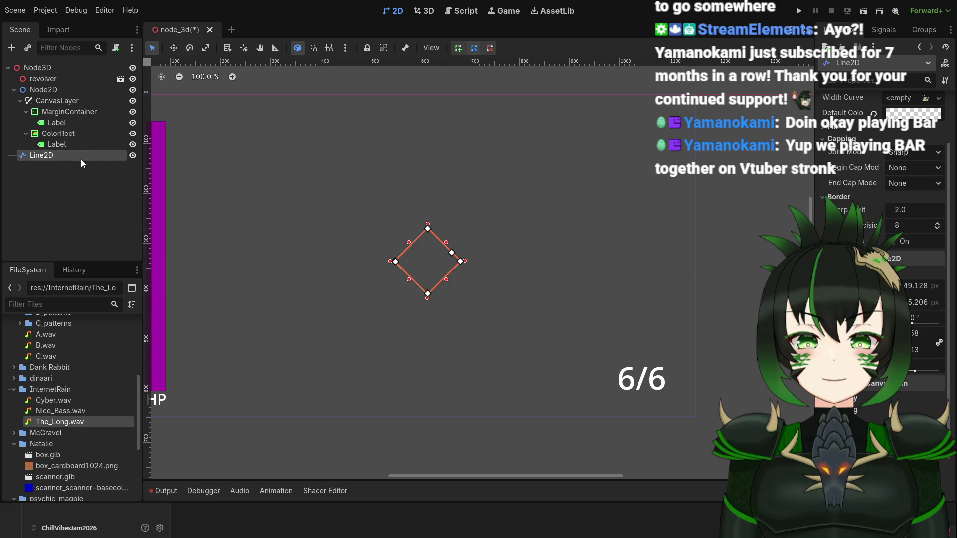
pyautogui.scroll(-2, 868, 408)
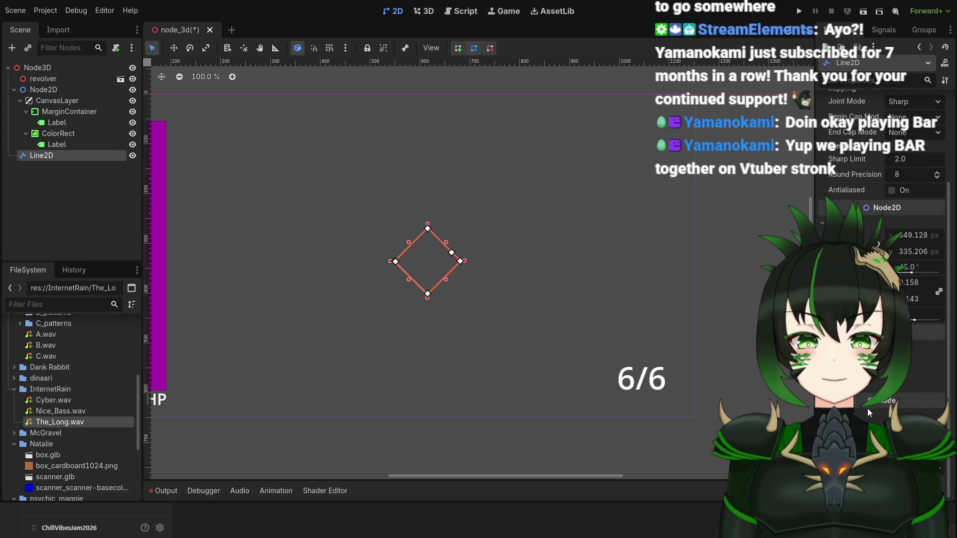
pyautogui.scroll(5, 882, 249)
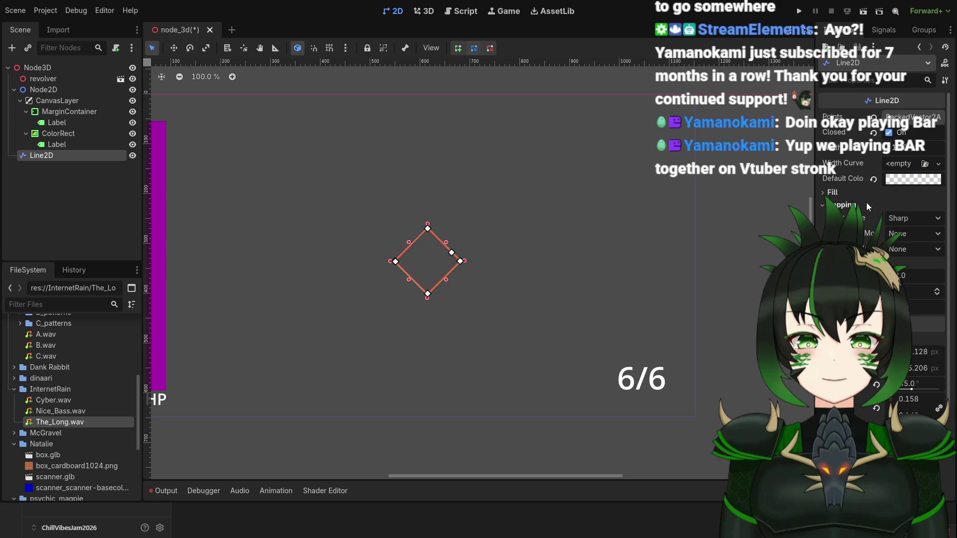
pyautogui.scroll(-4, 868, 206)
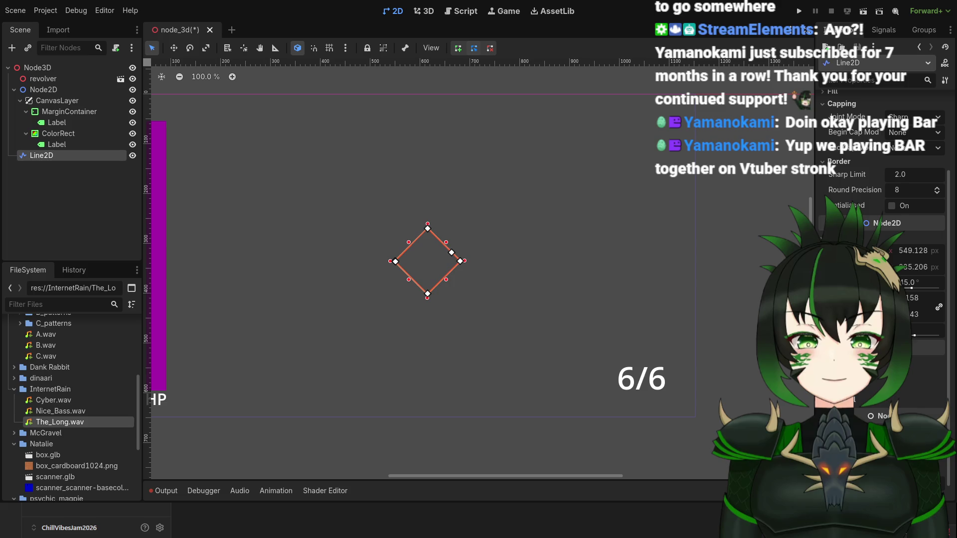
pyautogui.click(878, 360)
pyautogui.scroll(-1, 878, 245)
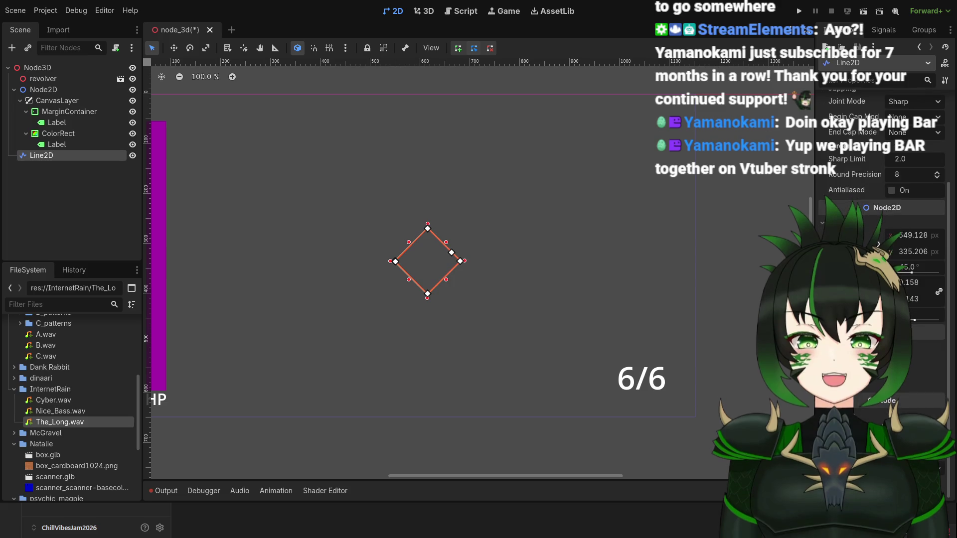
pyautogui.scroll(6, 419, 256)
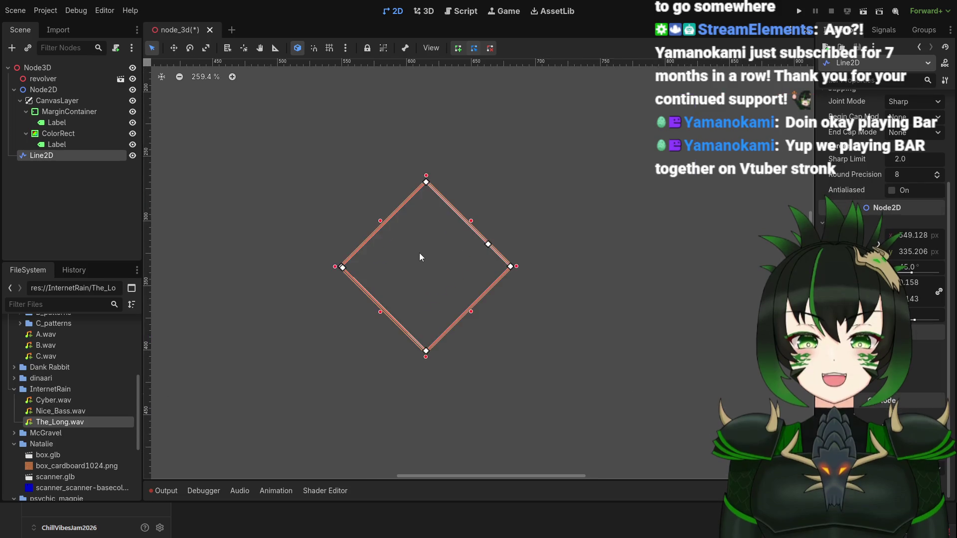
pyautogui.scroll(-3, 419, 253)
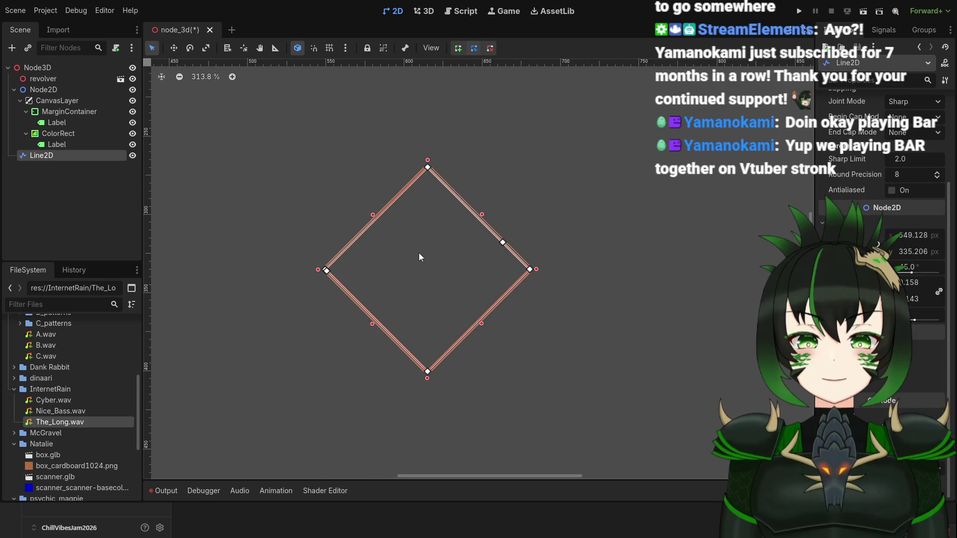
pyautogui.scroll(-4, 419, 253)
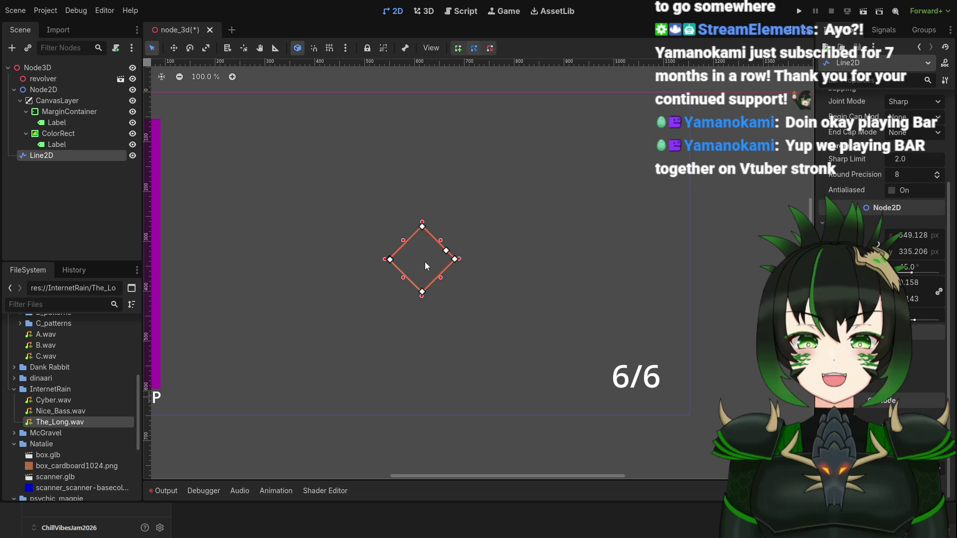
pyautogui.scroll(-2, 426, 257)
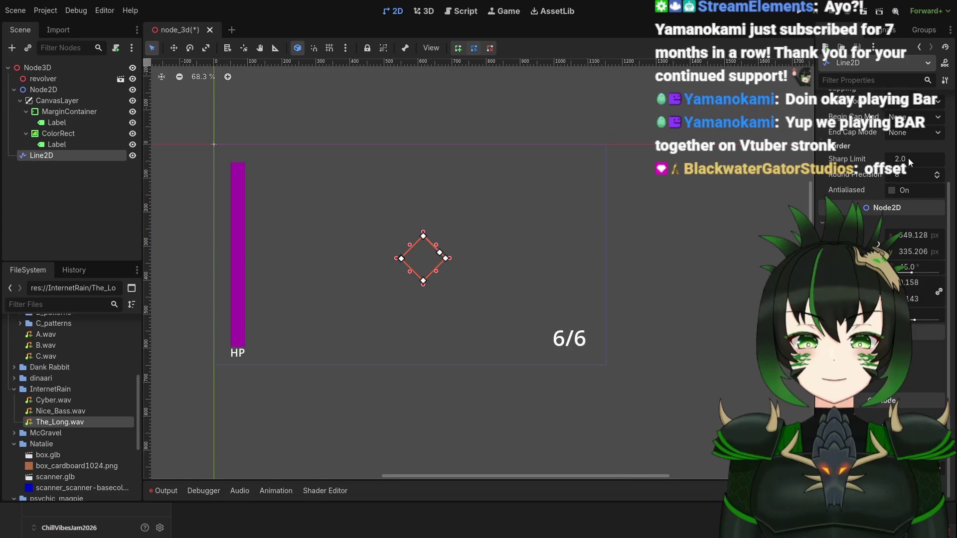
pyautogui.scroll(3, 908, 157)
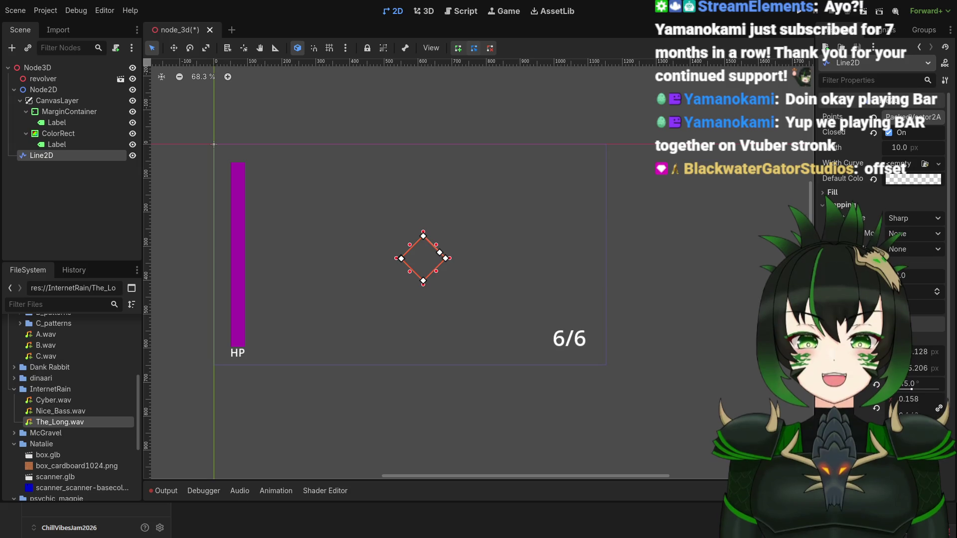
pyautogui.scroll(-3, 882, 225)
pyautogui.scroll(3, 882, 225)
pyautogui.scroll(-3, 882, 224)
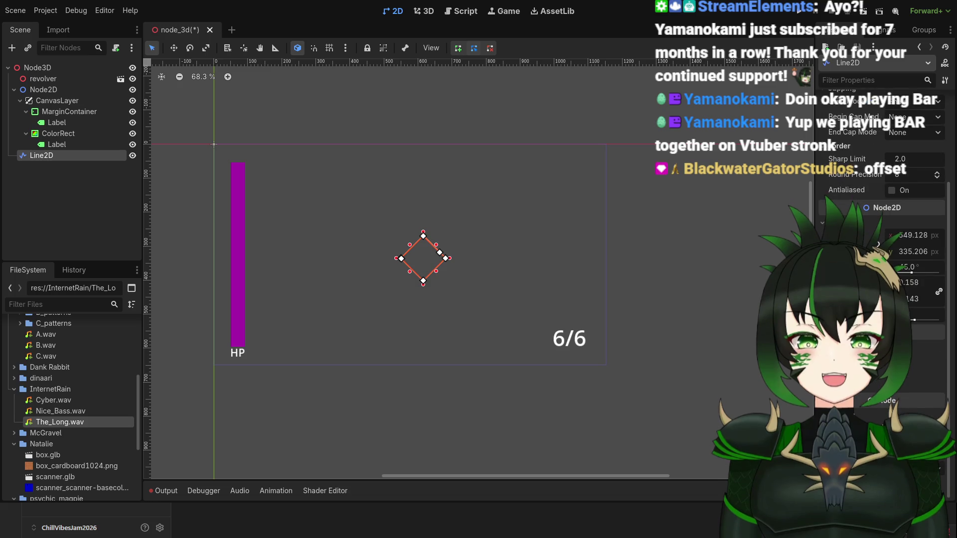
pyautogui.scroll(3, 883, 224)
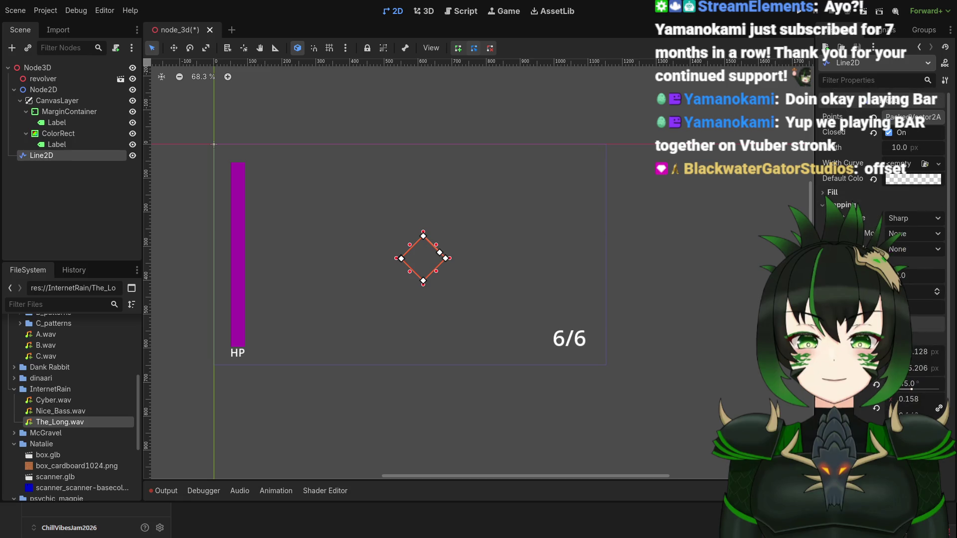
pyautogui.scroll(-3, 882, 224)
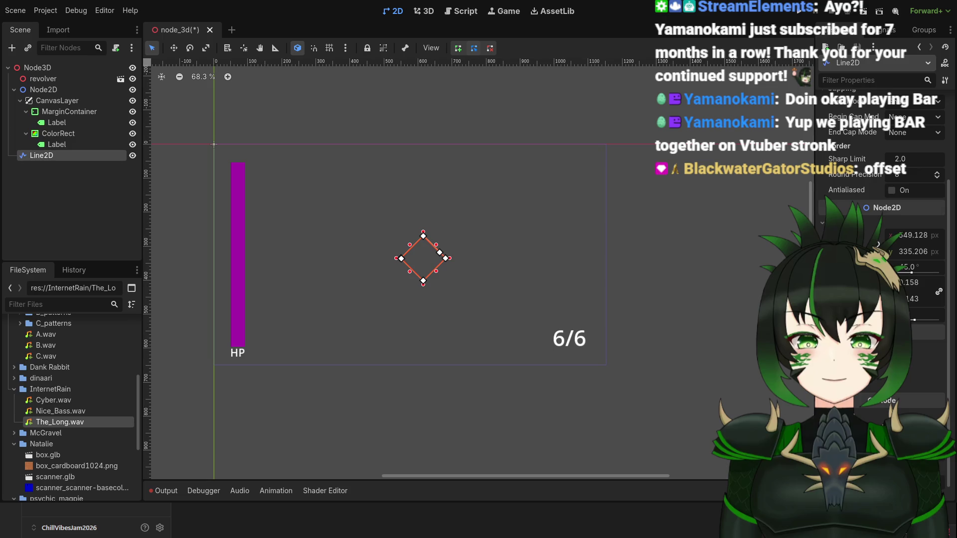
pyautogui.scroll(-1, 882, 224)
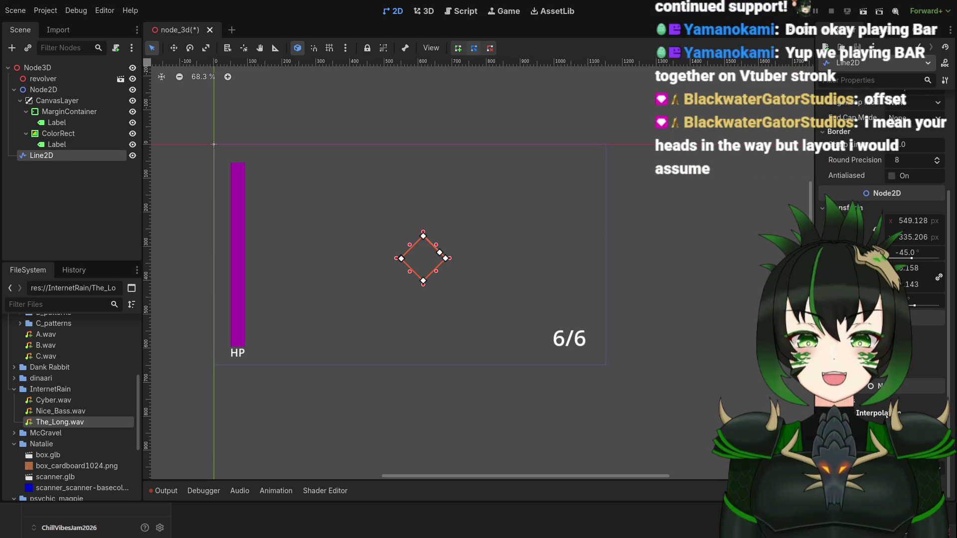
pyautogui.scroll(8, 887, 414)
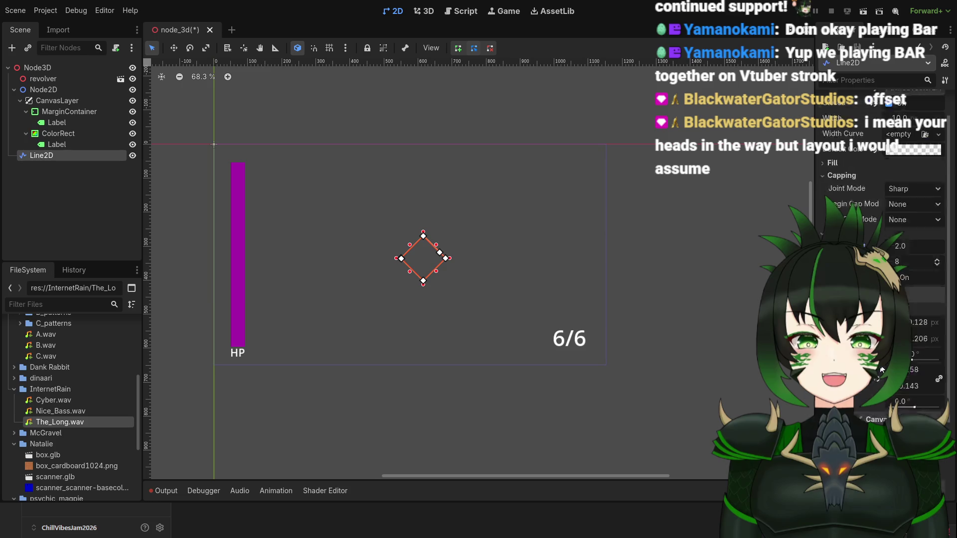
pyautogui.scroll(-8, 882, 200)
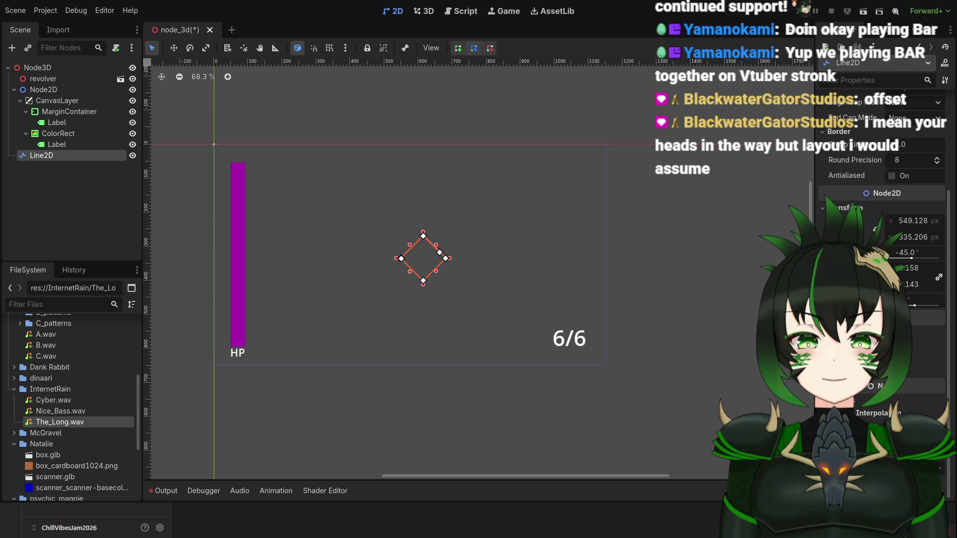
pyautogui.scroll(8, 882, 224)
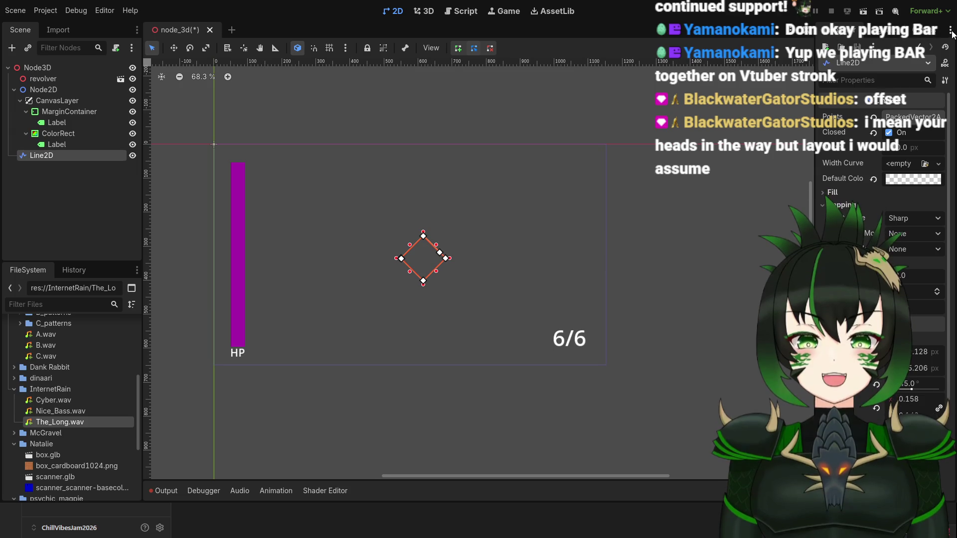
pyautogui.click(890, 67)
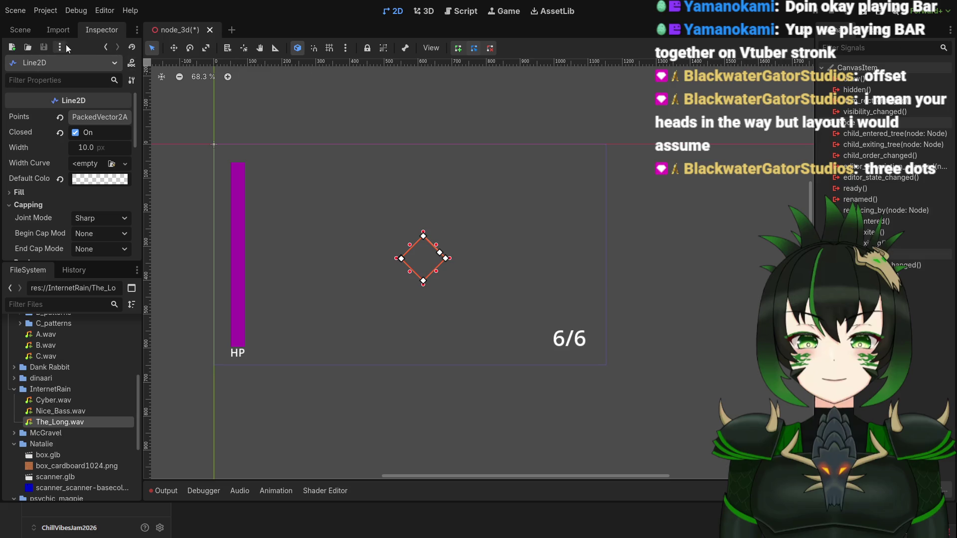
# Move the Inspector to the left dock beside the Scene tree, showing the Line2D properties.
pyautogui.moveTo(99, 29)
pyautogui.mouseDown()
pyautogui.moveTo(176, 59)
pyautogui.moveTo(166, 207)
pyautogui.moveTo(293, 143)
pyautogui.moveTo(202, 149)
pyautogui.moveTo(169, 110)
pyautogui.moveTo(119, 77)
pyautogui.moveTo(103, 31)
pyautogui.mouseUp()
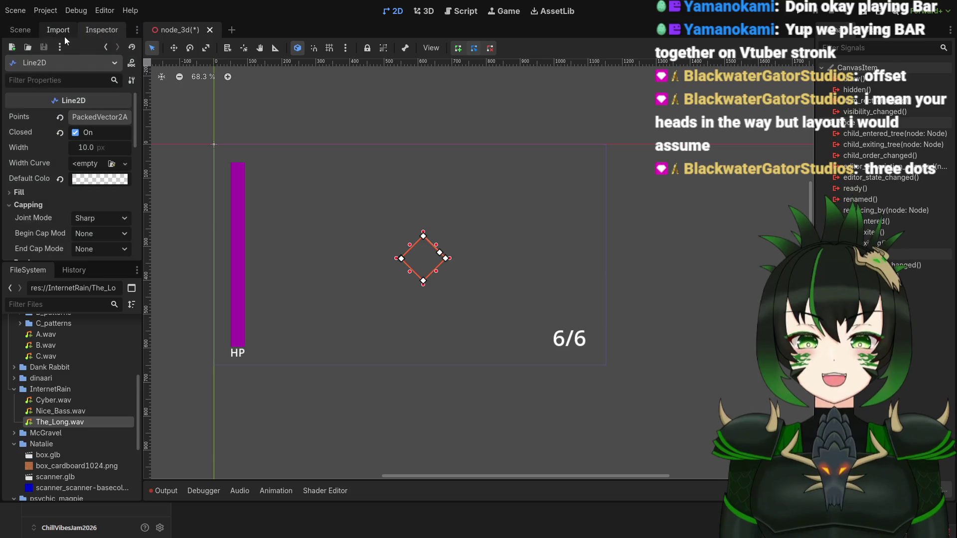
pyautogui.click(57, 31)
pyautogui.click(29, 32)
pyautogui.click(104, 31)
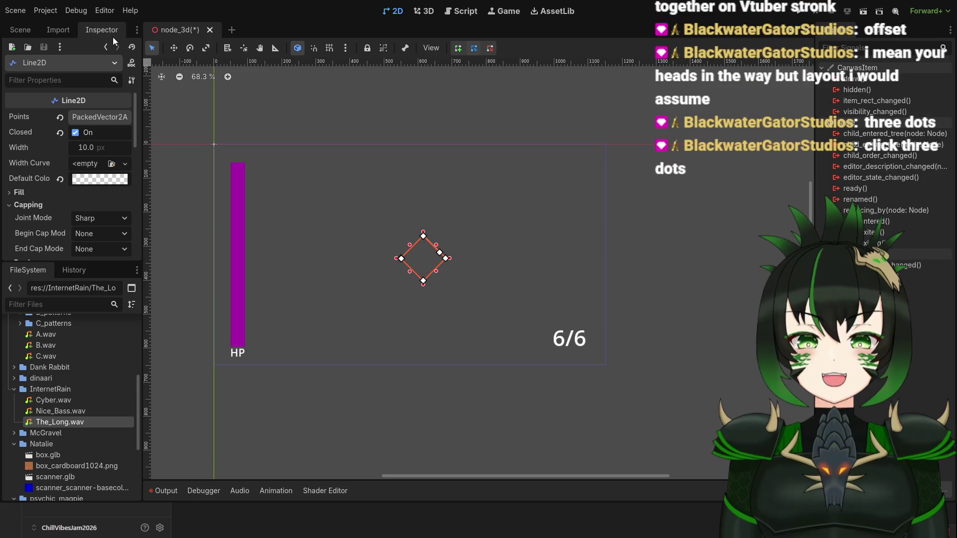
# Enlarge the Inspector panel downward to reveal the Line2D Transform settings.
pyautogui.scroll(-2, 66, 190)
pyautogui.scroll(-1, 72, 187)
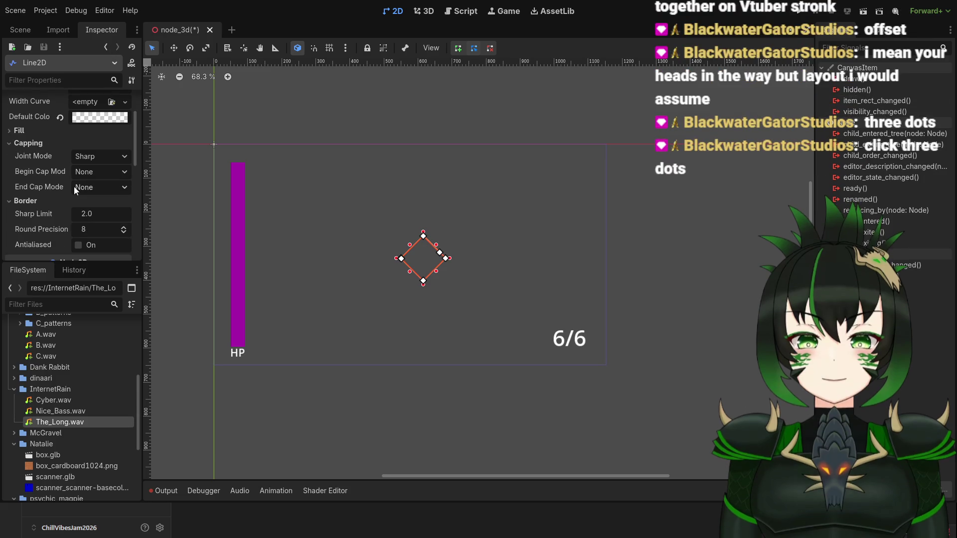
pyautogui.moveTo(89, 260); pyautogui.dragTo(102, 431)
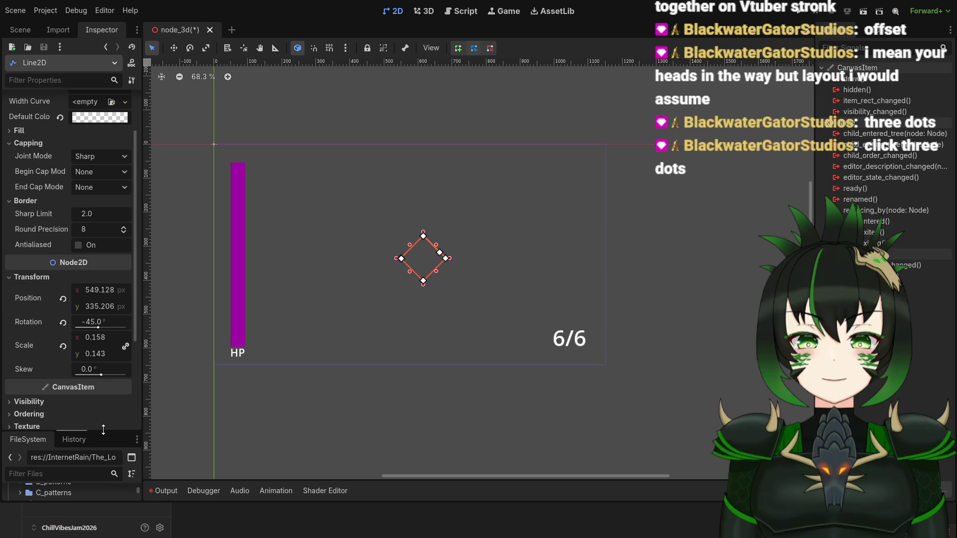
pyautogui.scroll(-4, 52, 344)
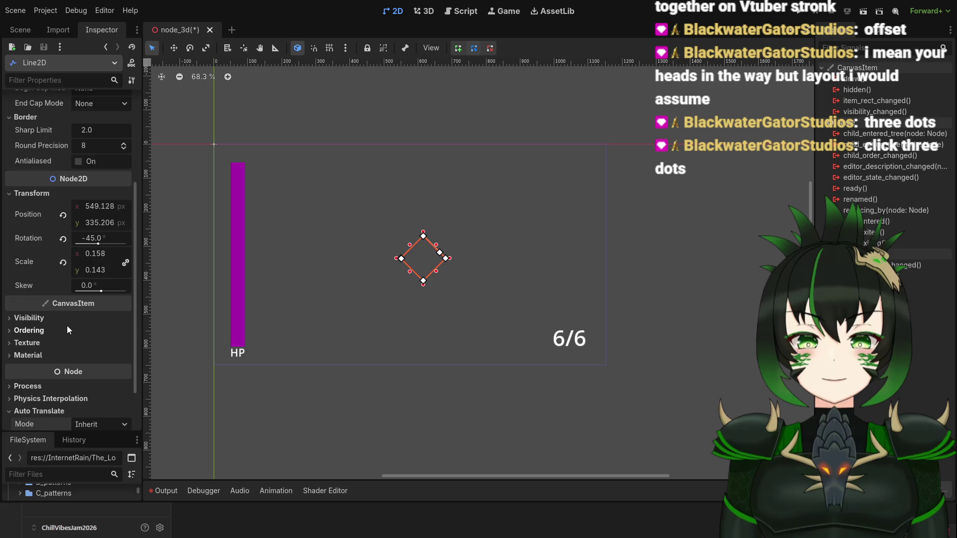
pyautogui.scroll(-3, 68, 327)
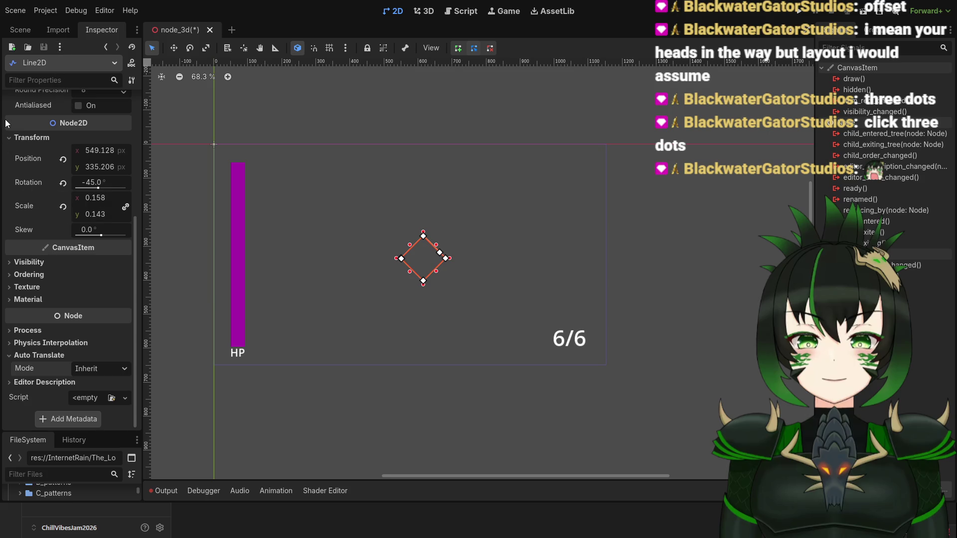
# Toggle a property filter on and off and peek at the Line2D Texture settings.
pyautogui.click(132, 82)
pyautogui.click(132, 82)
pyautogui.scroll(3, 55, 299)
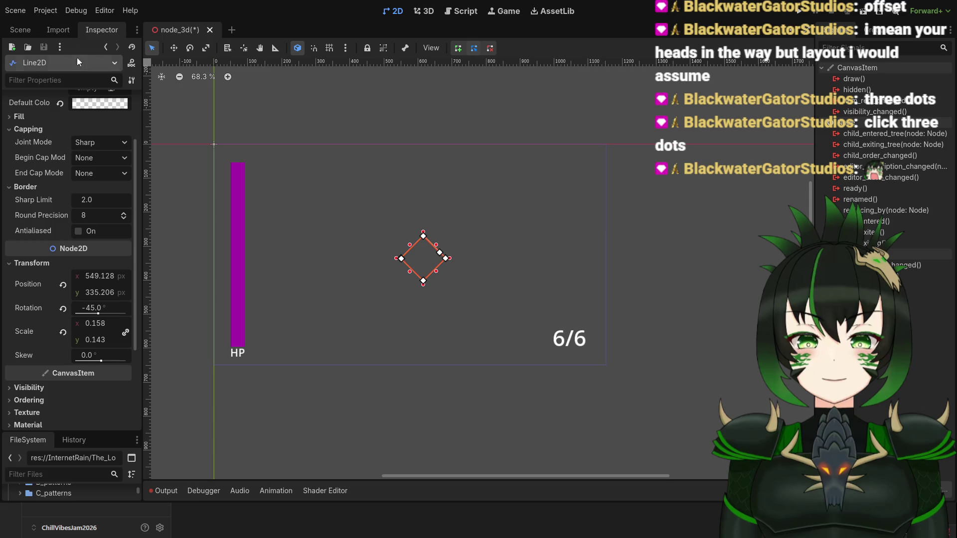
pyautogui.scroll(-5, 35, 169)
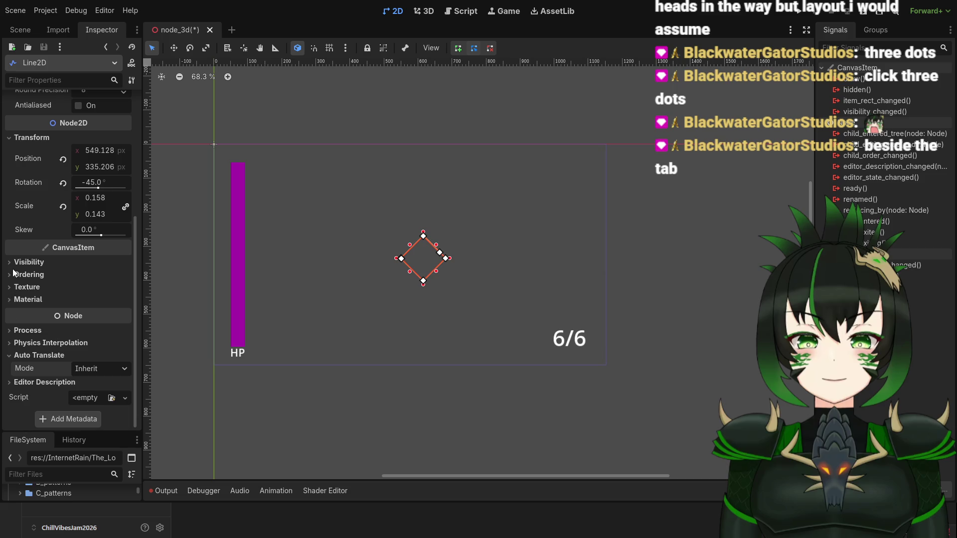
pyautogui.click(11, 287)
pyautogui.click(11, 287)
pyautogui.scroll(5, 12, 272)
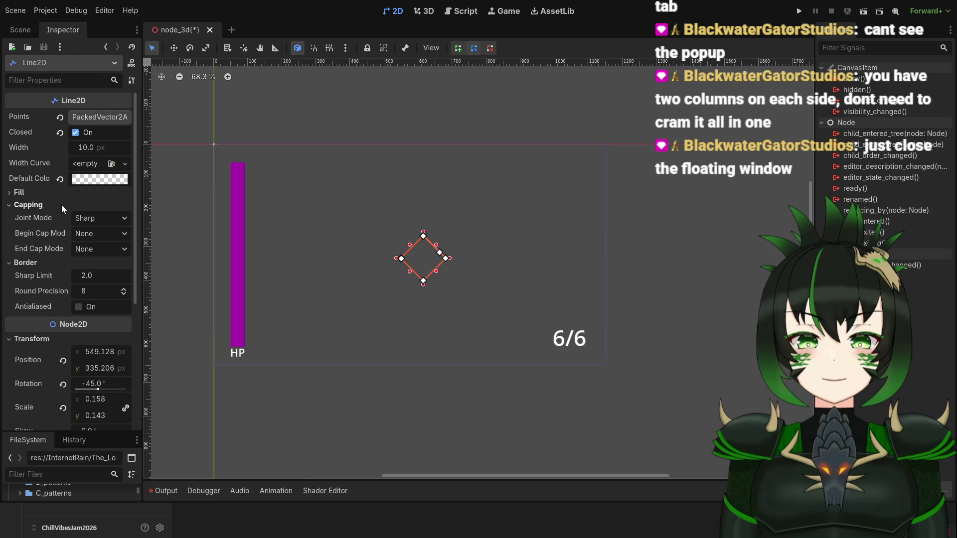
pyautogui.scroll(-3, 61, 205)
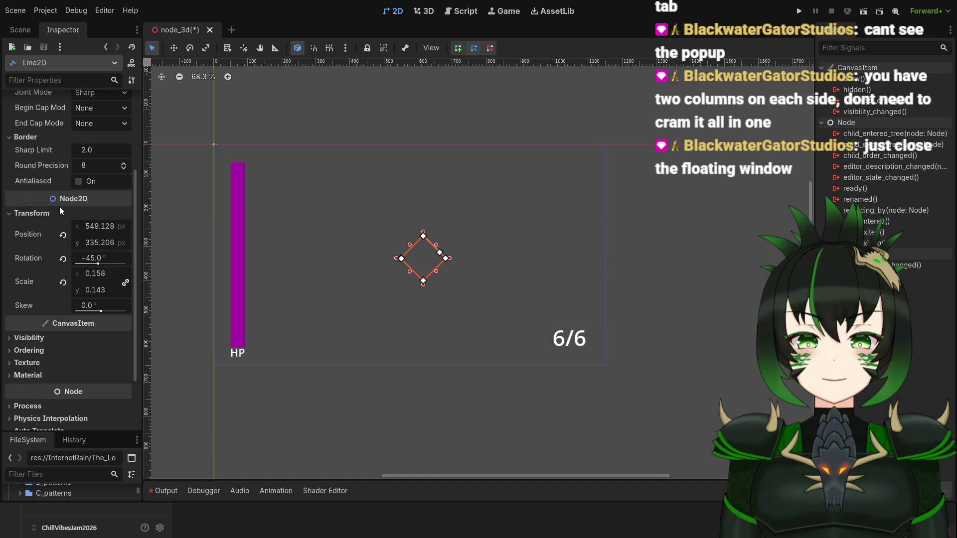
pyautogui.scroll(-2, 59, 207)
pyautogui.scroll(5, 59, 208)
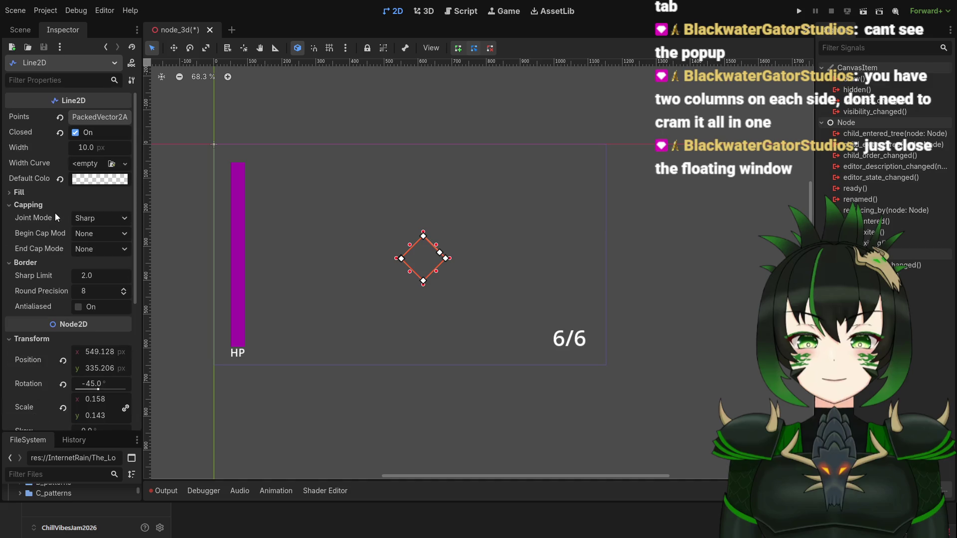
pyautogui.scroll(-4, 35, 209)
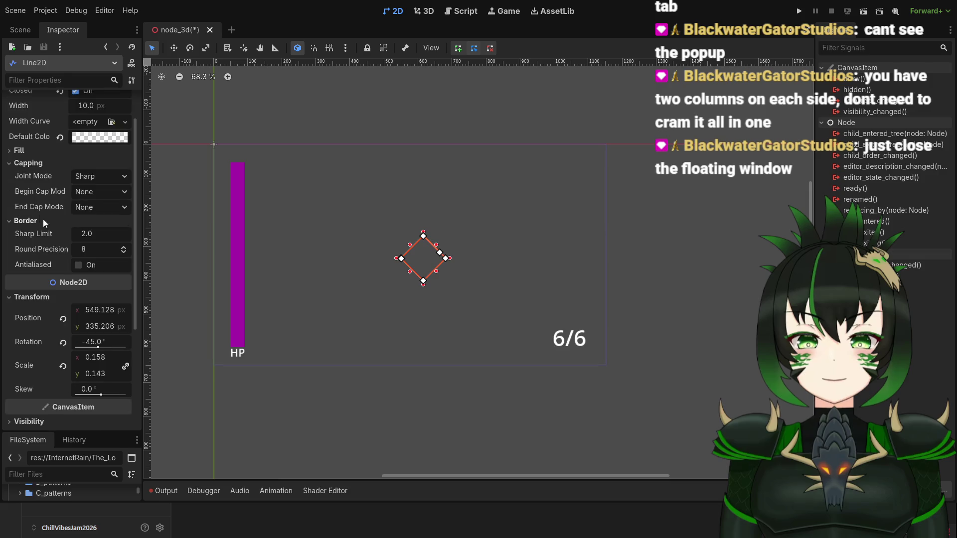
pyautogui.scroll(-1, 40, 278)
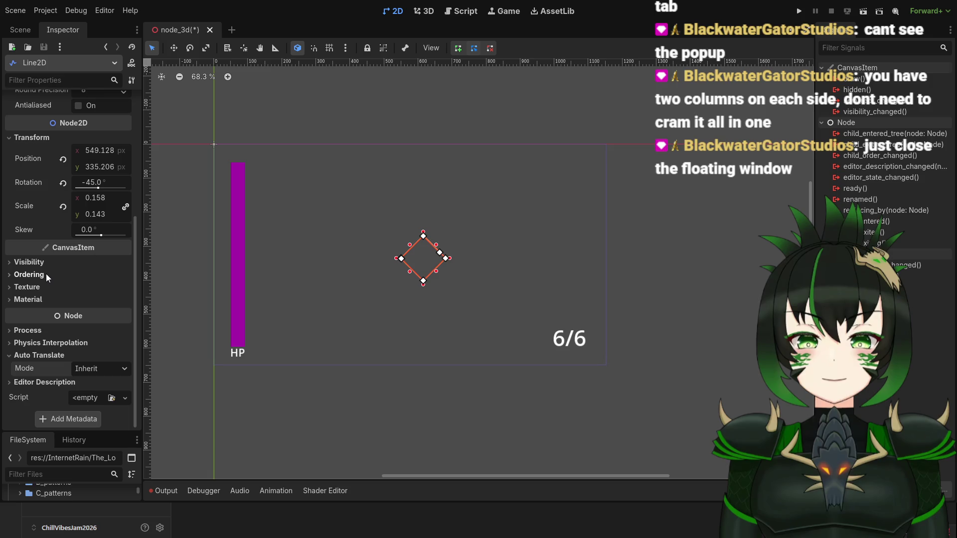
pyautogui.scroll(3, 45, 273)
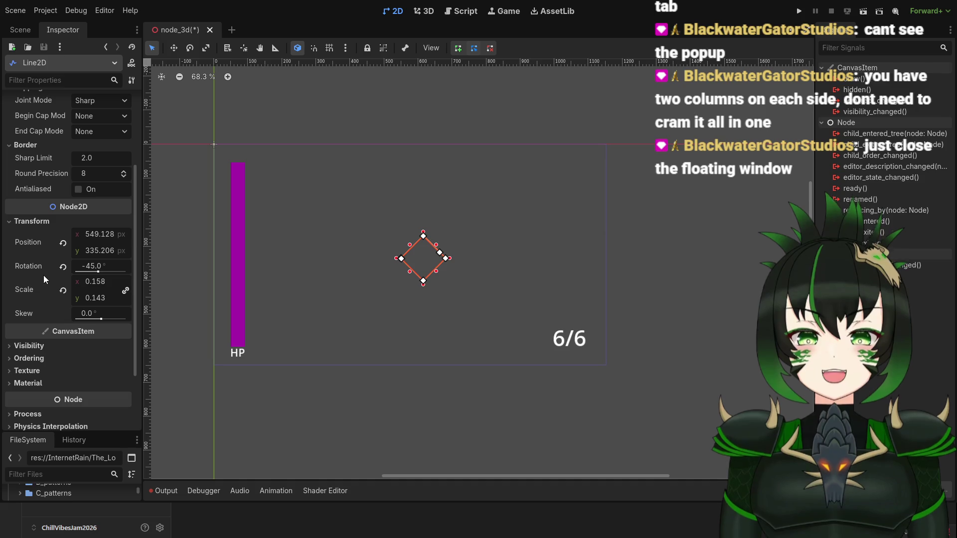
pyautogui.scroll(4, 25, 234)
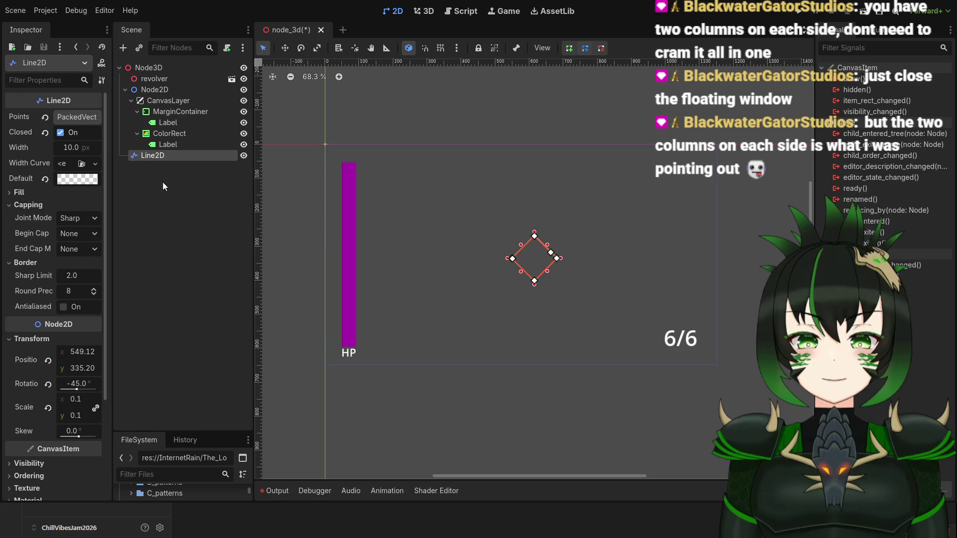
pyautogui.moveTo(113, 100)
pyautogui.mouseDown()
pyautogui.moveTo(140, 102)
pyautogui.moveTo(124, 106)
pyautogui.mouseUp()
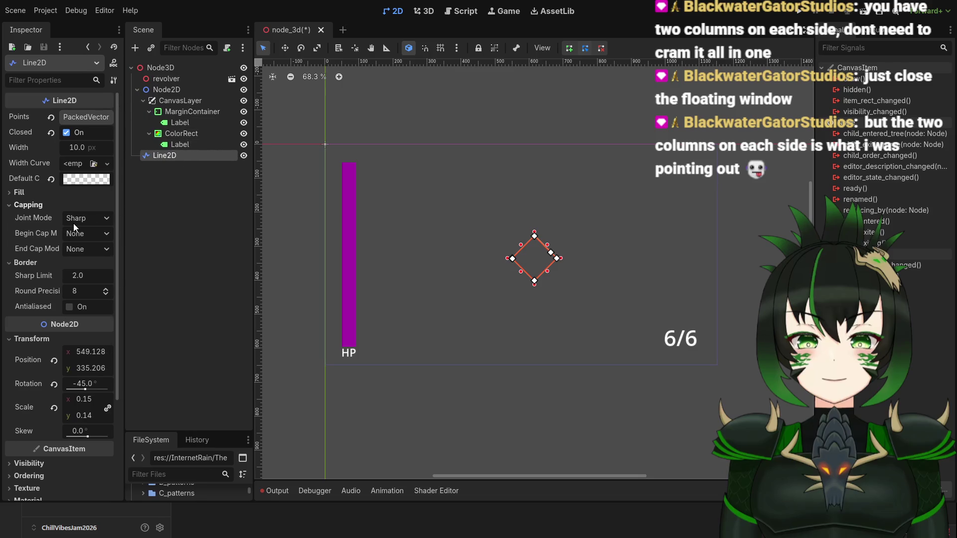
pyautogui.scroll(-5, 42, 218)
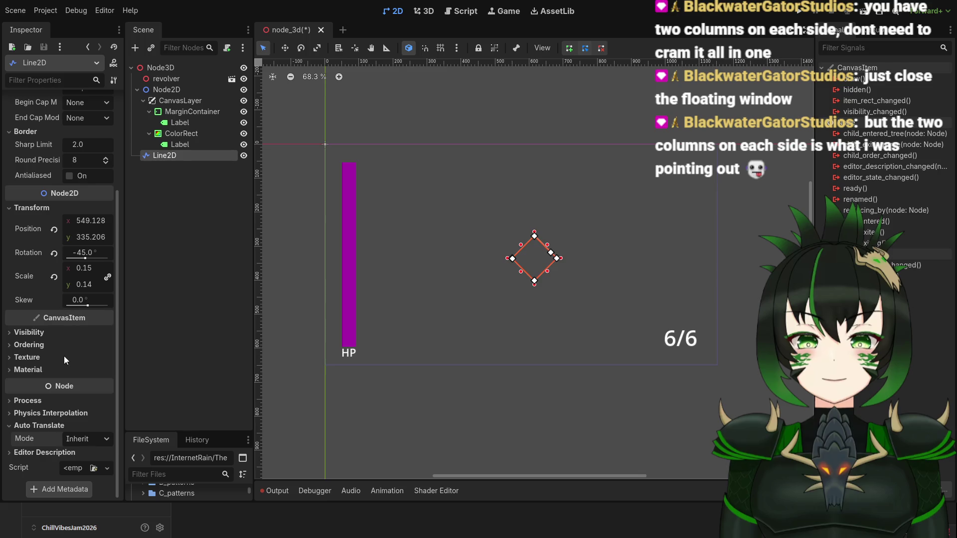
pyautogui.click(43, 345)
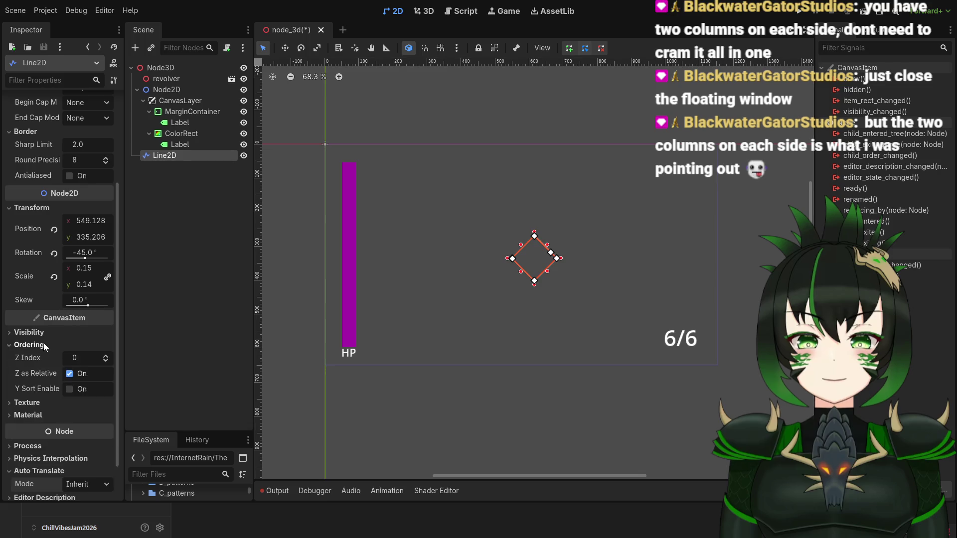
pyautogui.click(44, 348)
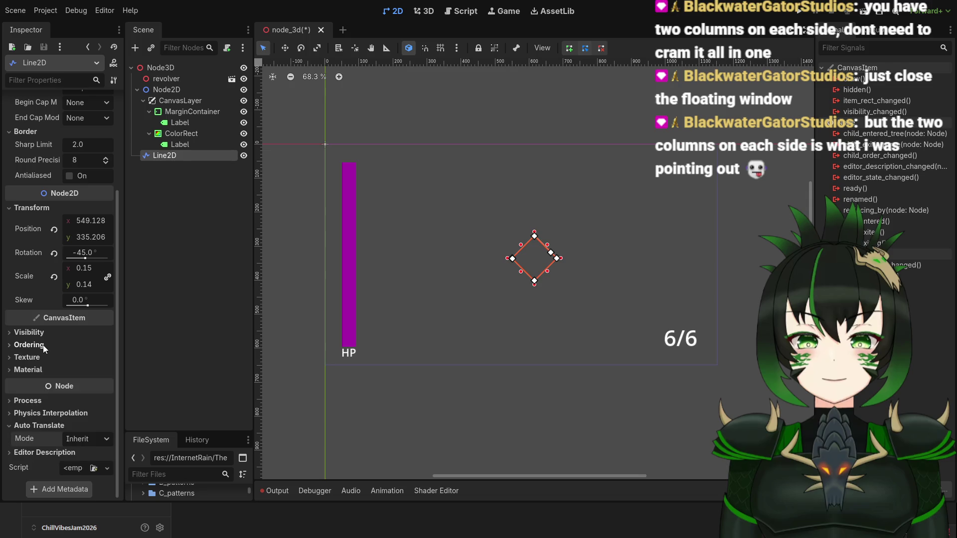
pyautogui.click(32, 361)
pyautogui.click(33, 362)
pyautogui.click(33, 362)
pyautogui.click(32, 362)
pyautogui.click(28, 371)
pyautogui.click(28, 370)
pyautogui.scroll(2, 38, 202)
pyautogui.scroll(3, 38, 202)
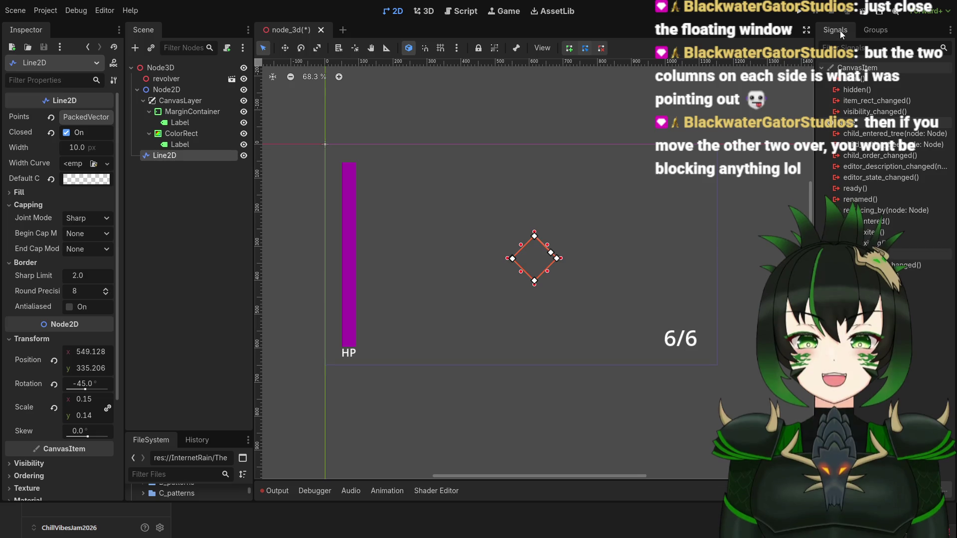
# Dock the Signals and Groups panels beside the Scene tree on the left.
pyautogui.moveTo(841, 31); pyautogui.dragTo(182, 31)
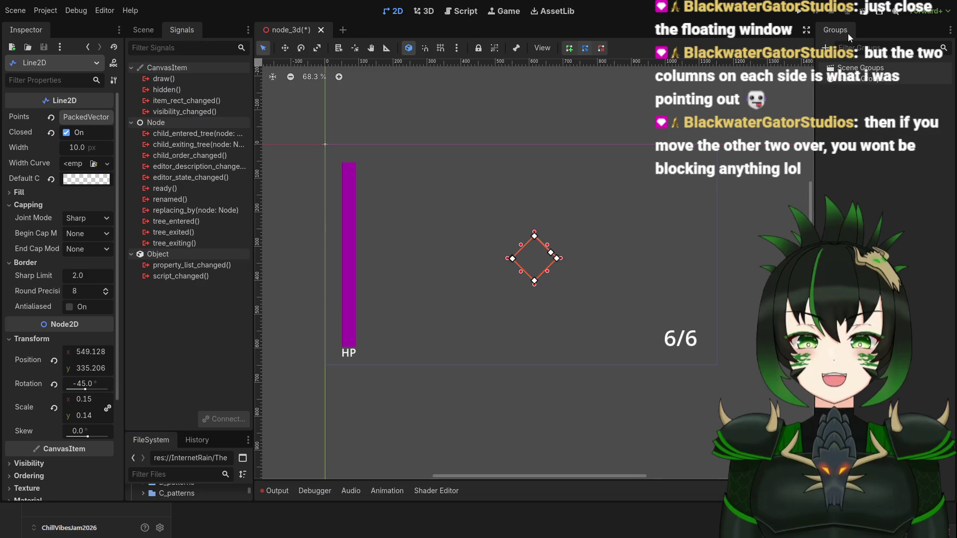
pyautogui.moveTo(849, 38); pyautogui.dragTo(222, 31)
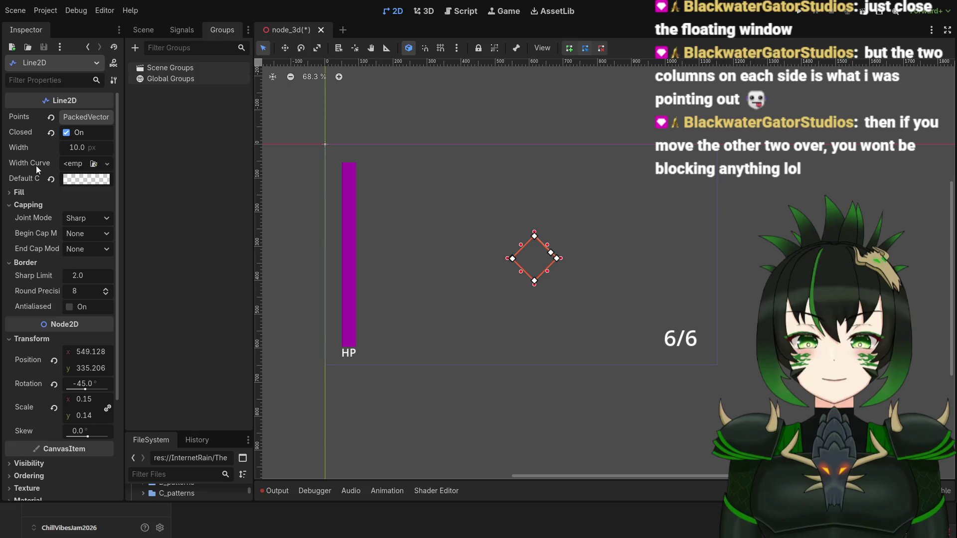
pyautogui.scroll(-3, 53, 175)
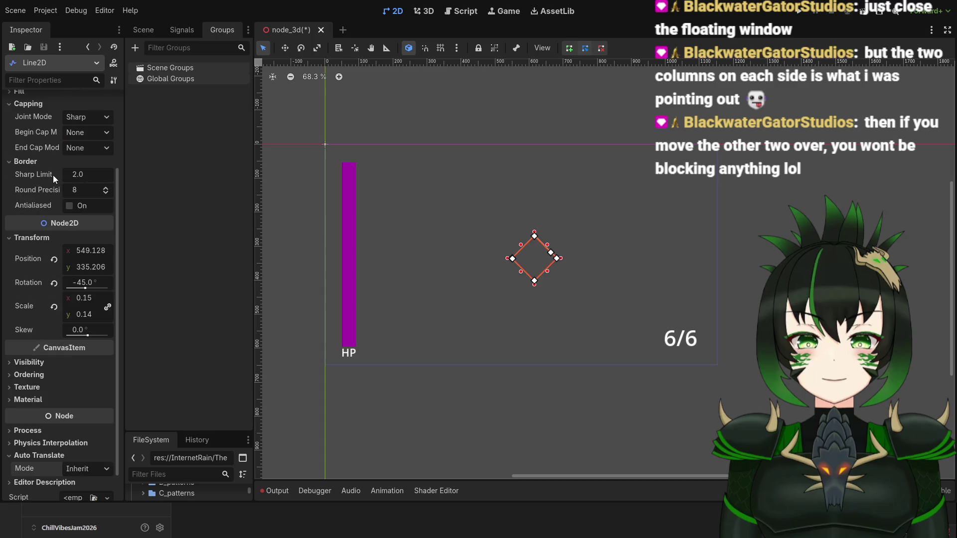
pyautogui.scroll(-2, 49, 179)
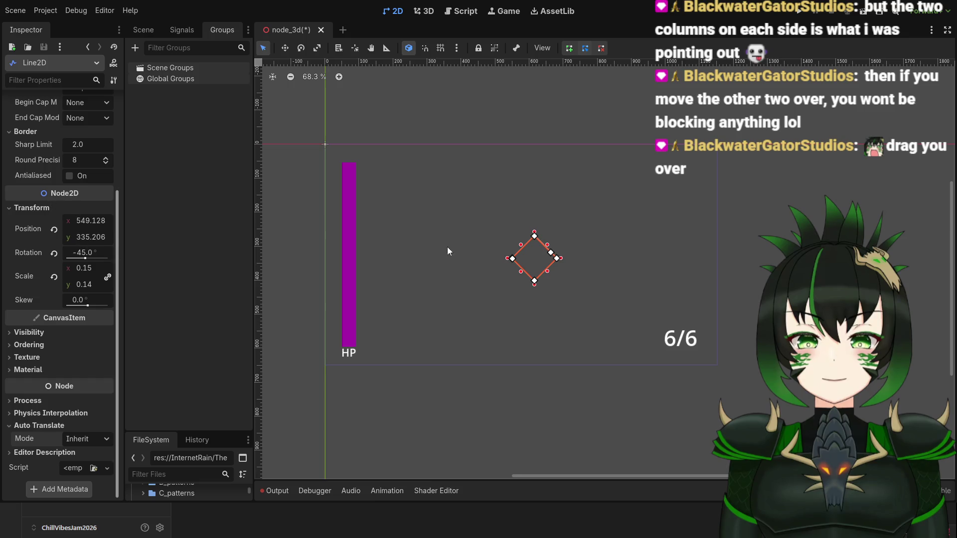
pyautogui.scroll(5, 568, 274)
# Set the diamond Line2D's width to 20 px in the Inspector.
pyautogui.click(585, 277)
pyautogui.scroll(-7, 552, 275)
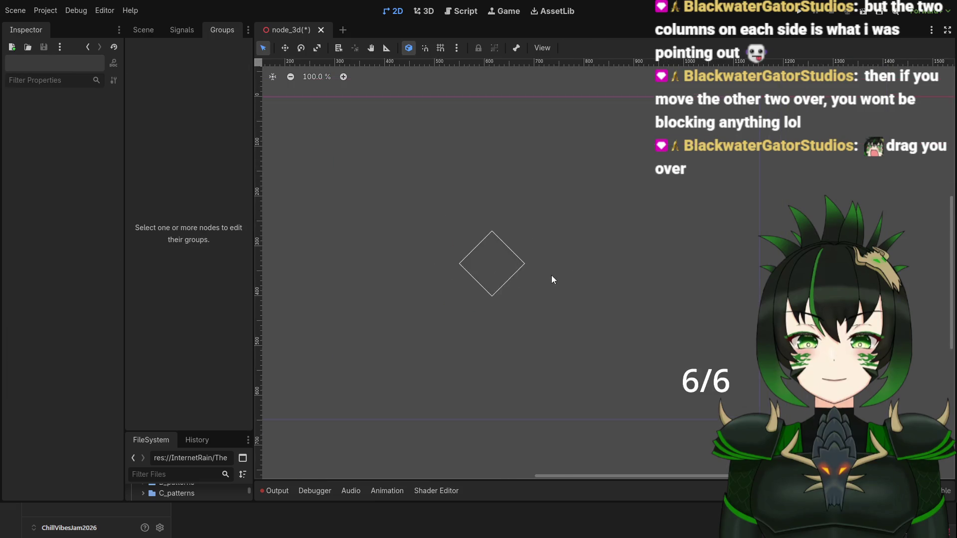
pyautogui.scroll(15, 543, 270)
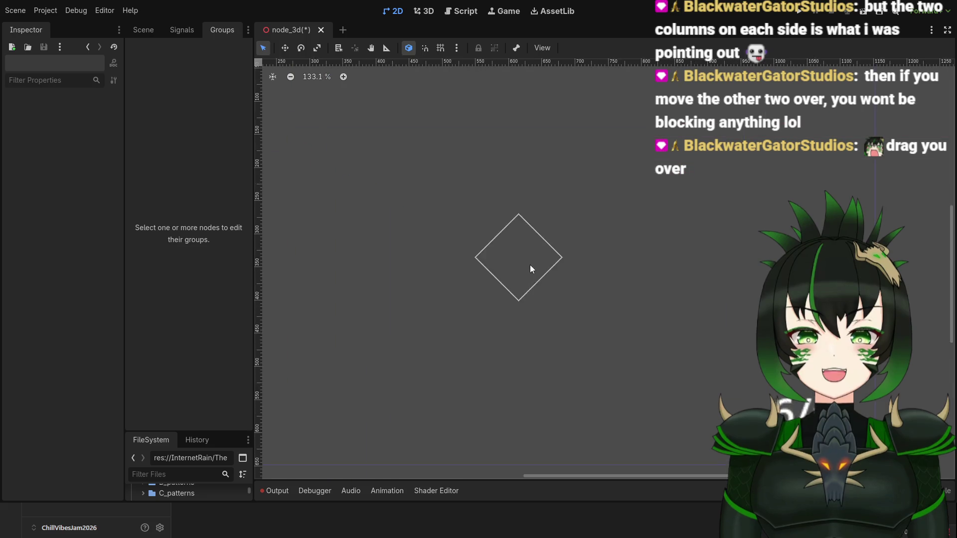
pyautogui.click(586, 219)
pyautogui.scroll(-5, 103, 198)
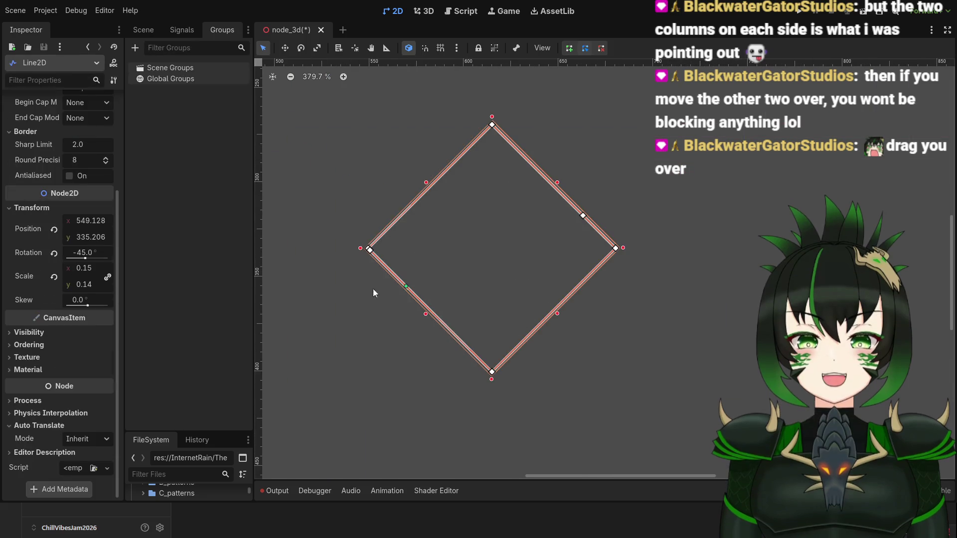
pyautogui.moveTo(115, 203); pyautogui.dragTo(150, 94)
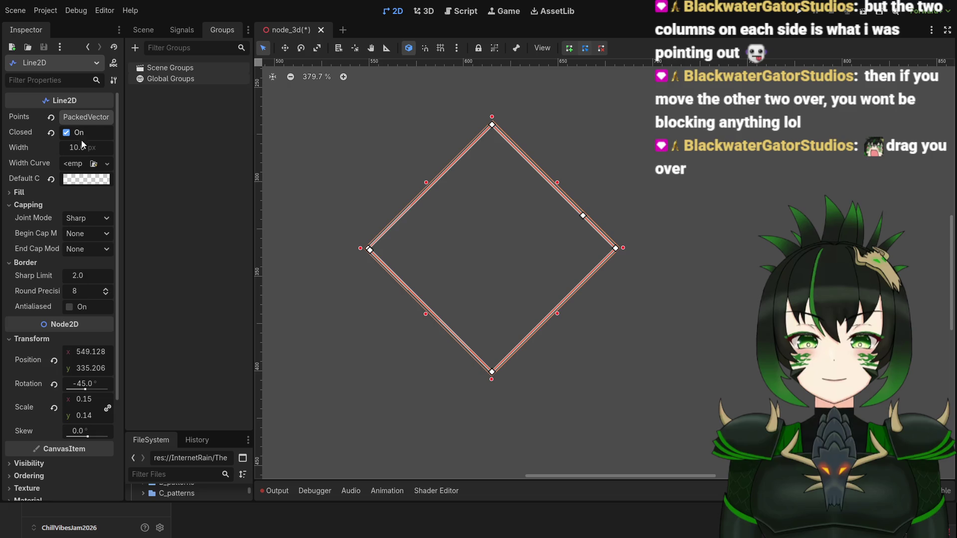
pyautogui.click(98, 146)
pyautogui.write('20')
pyautogui.press('Return')
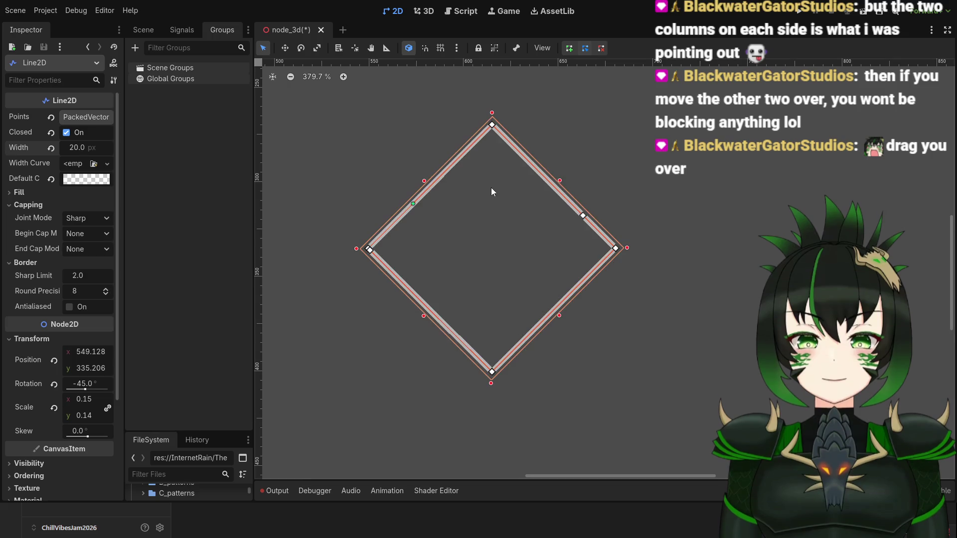
# Bring the Scene tree back into view and select the Node2D node.
pyautogui.scroll(-4, 605, 267)
pyautogui.click(678, 318)
pyautogui.scroll(-3, 631, 244)
pyautogui.scroll(9, 631, 248)
pyautogui.scroll(-8, 589, 244)
pyautogui.click(143, 30)
pyautogui.click(166, 89)
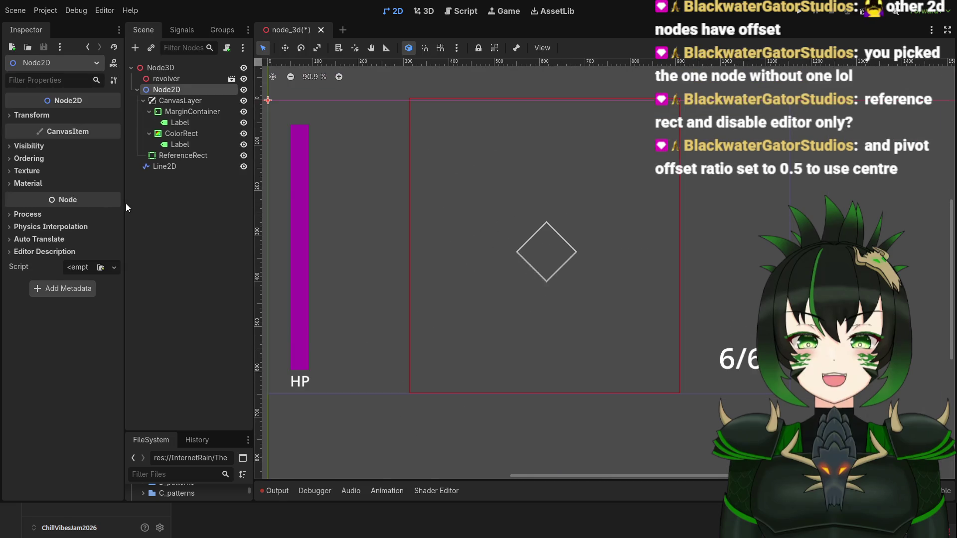
# Select the ReferenceRect, expand its Transform, and try a 0.5 pivot offset x, then undo it.
pyautogui.click(189, 163)
pyautogui.click(192, 156)
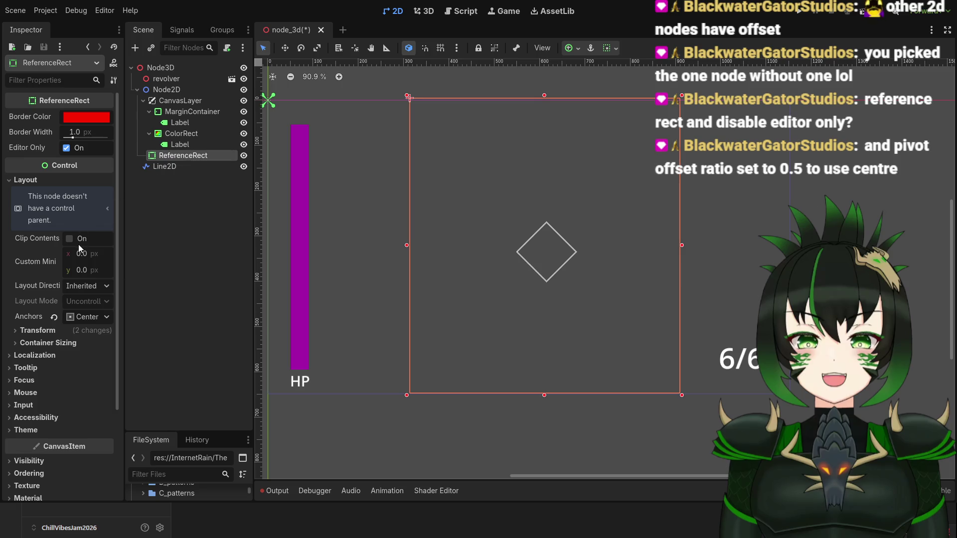
pyautogui.click(31, 335)
pyautogui.scroll(-4, 15, 422)
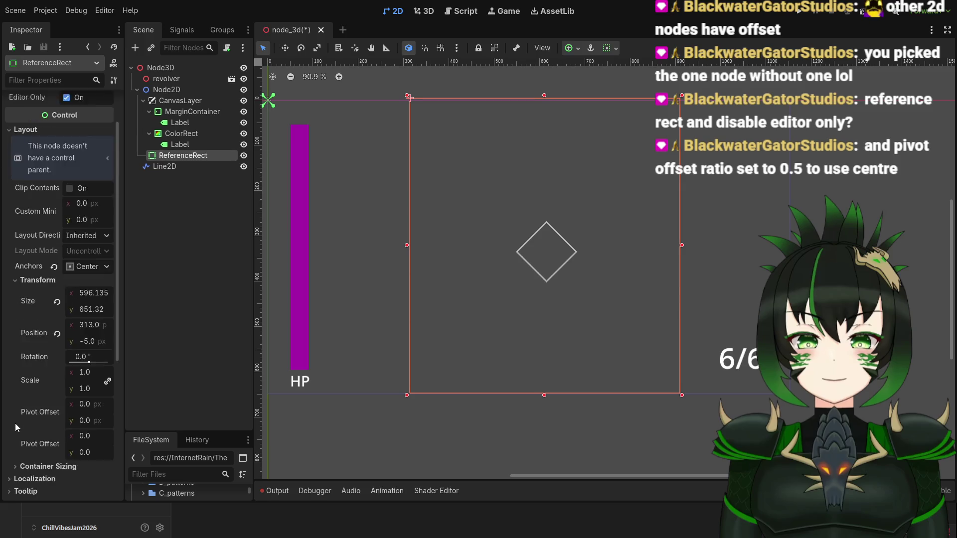
pyautogui.click(87, 354)
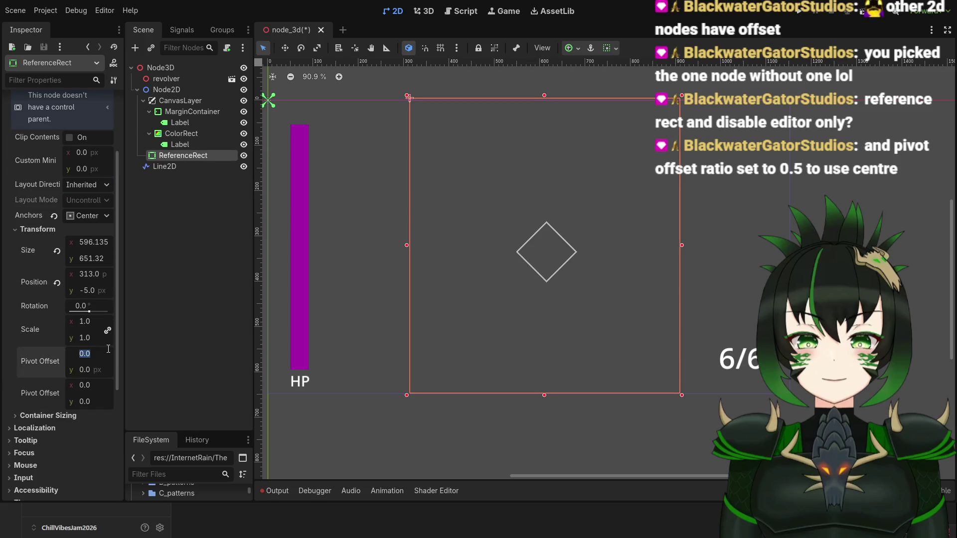
pyautogui.write('0.5')
pyautogui.press('Return')
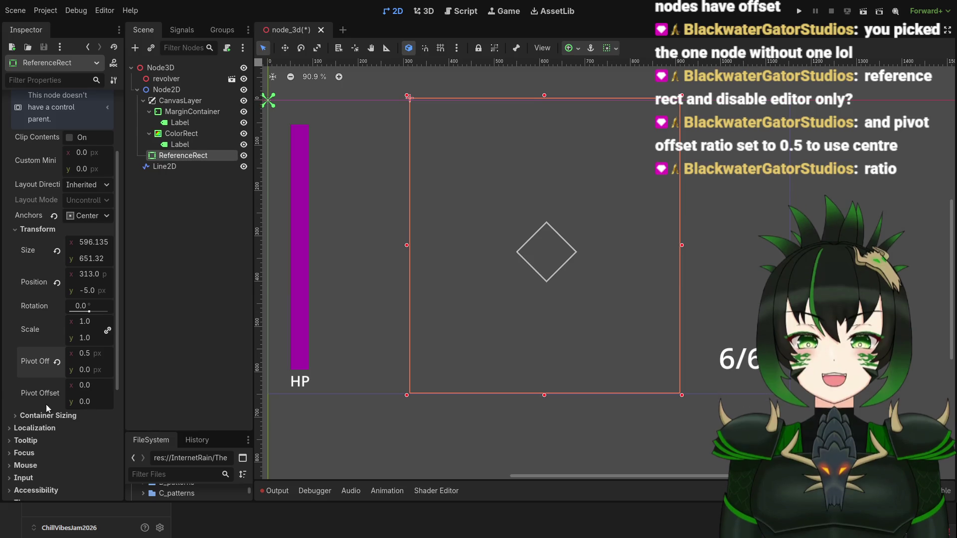
pyautogui.hotkey('ctrl', 'z')
pyautogui.scroll(-3, 97, 376)
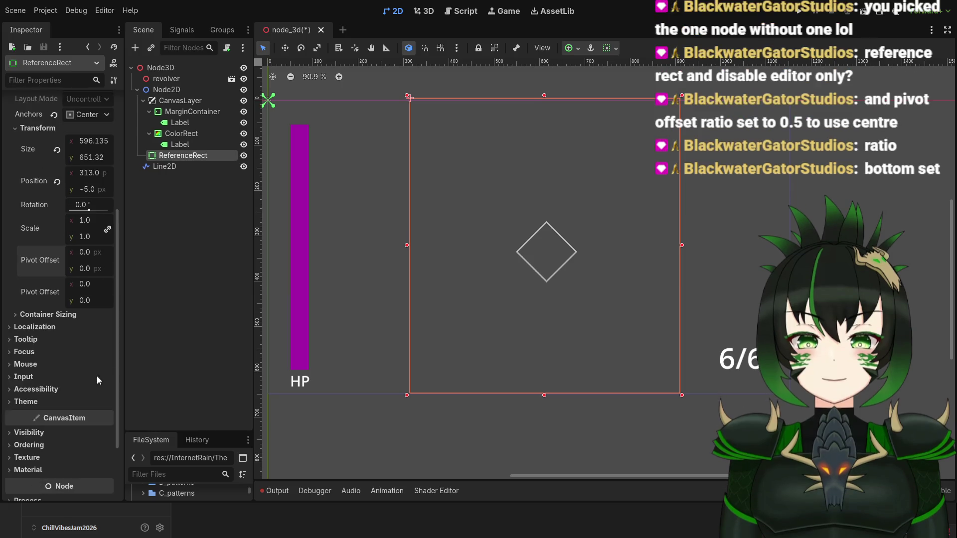
# Set the ReferenceRect's pivot offset to 0.5, 0.5 and its pivot offset ratio to 0.5, 0.5.
pyautogui.click(91, 305)
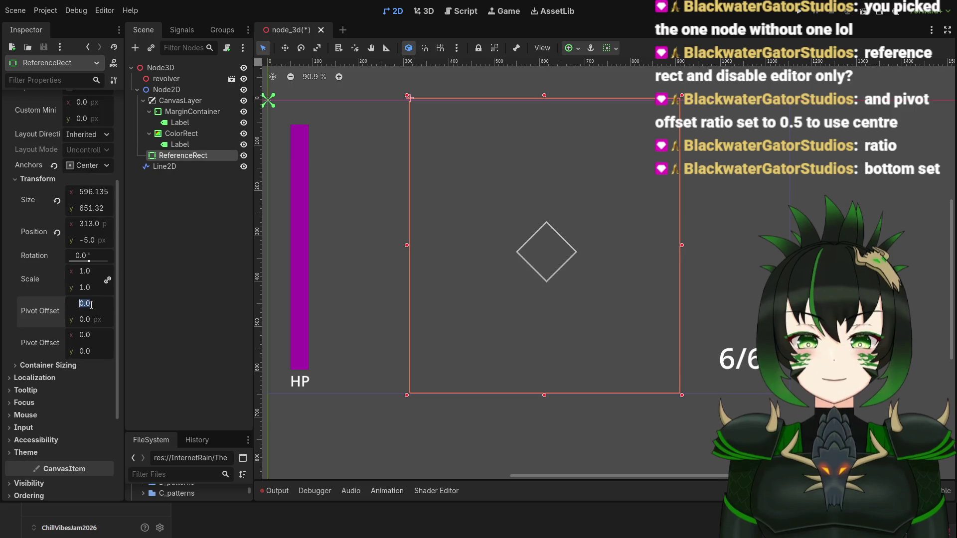
pyautogui.write('0.5')
pyautogui.press('Return')
pyautogui.write('0.5')
pyautogui.press('Return')
pyautogui.click(88, 333)
pyautogui.write('0.5')
pyautogui.press('Return')
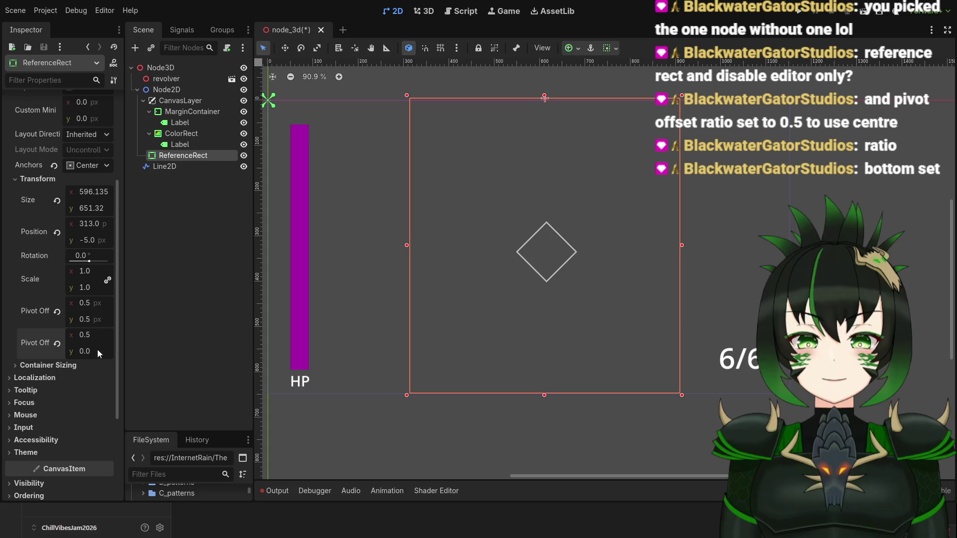
pyautogui.write('0.5')
pyautogui.press('Return')
pyautogui.scroll(-2, 426, 255)
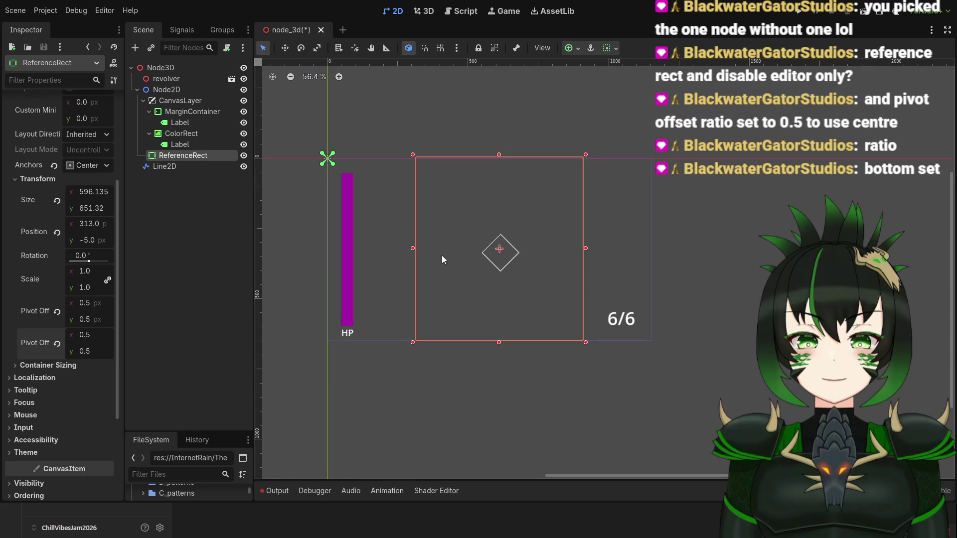
pyautogui.scroll(2, 473, 224)
# Shrink the ReferenceRect to about 208×207 and move it onto the white diamond at 514, 234.
pyautogui.moveTo(402, 140); pyautogui.dragTo(530, 287)
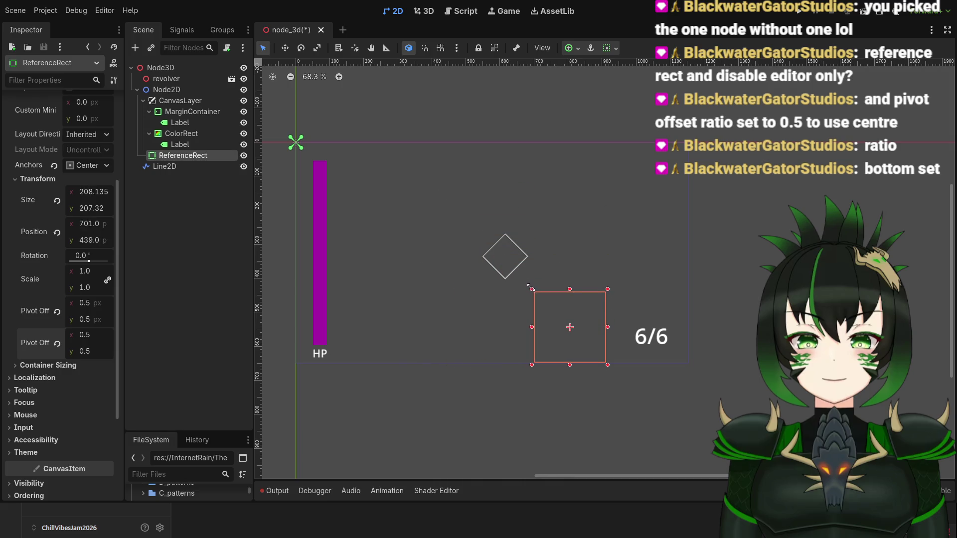
pyautogui.moveTo(588, 347); pyautogui.dragTo(524, 277)
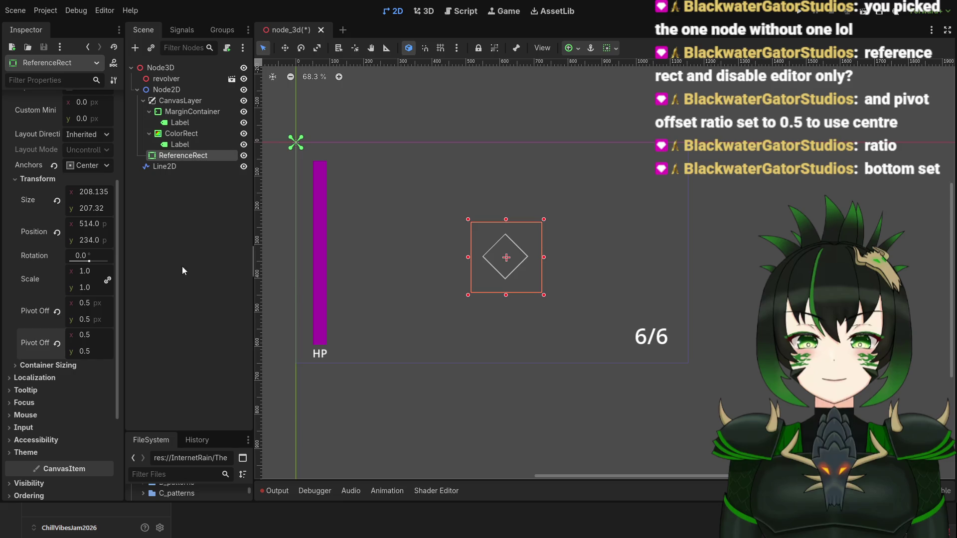
pyautogui.scroll(5, 525, 276)
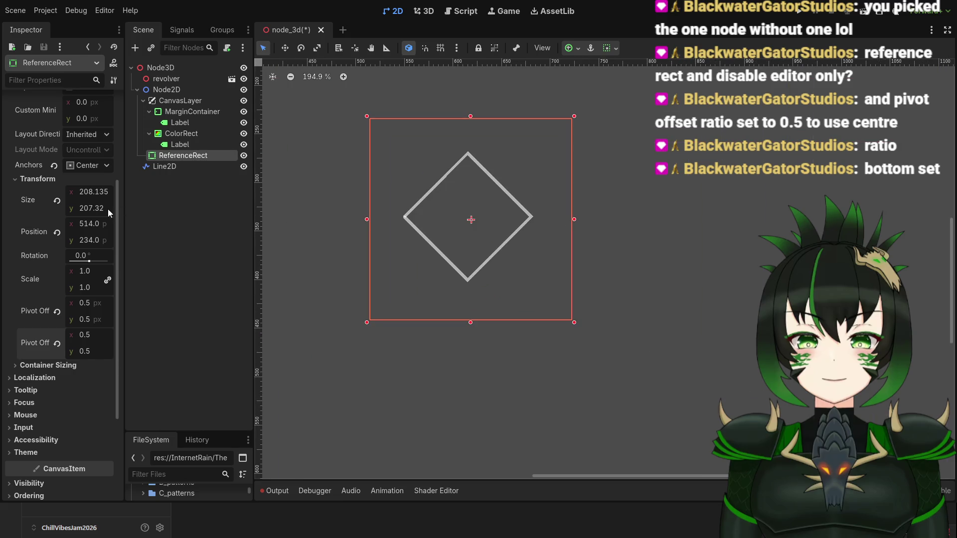
pyautogui.scroll(5, 60, 203)
# Set the ReferenceRect border width to 5 px and make its border colour transparent instead of red.
pyautogui.moveTo(75, 138); pyautogui.dragTo(112, 139)
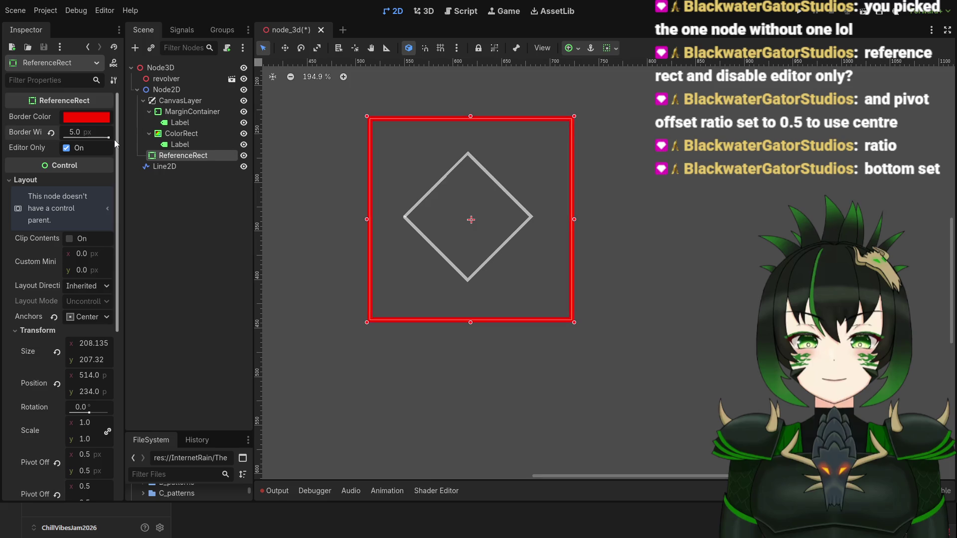
pyautogui.scroll(-5, 437, 251)
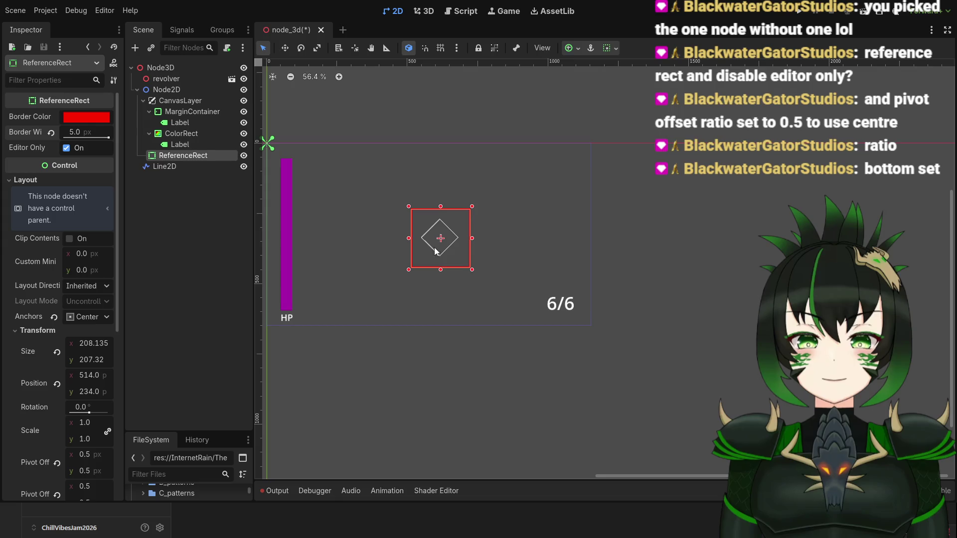
pyautogui.scroll(4, 475, 266)
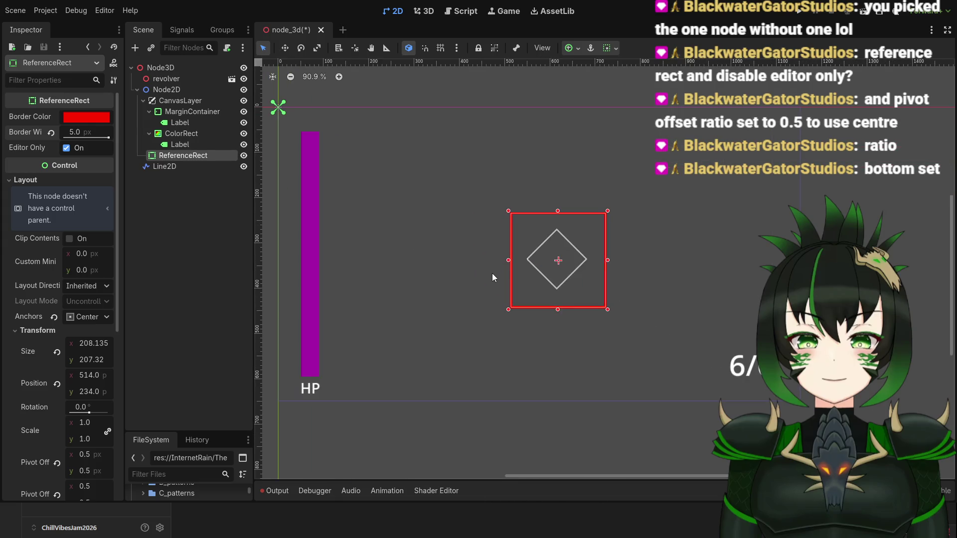
pyautogui.scroll(3, 493, 277)
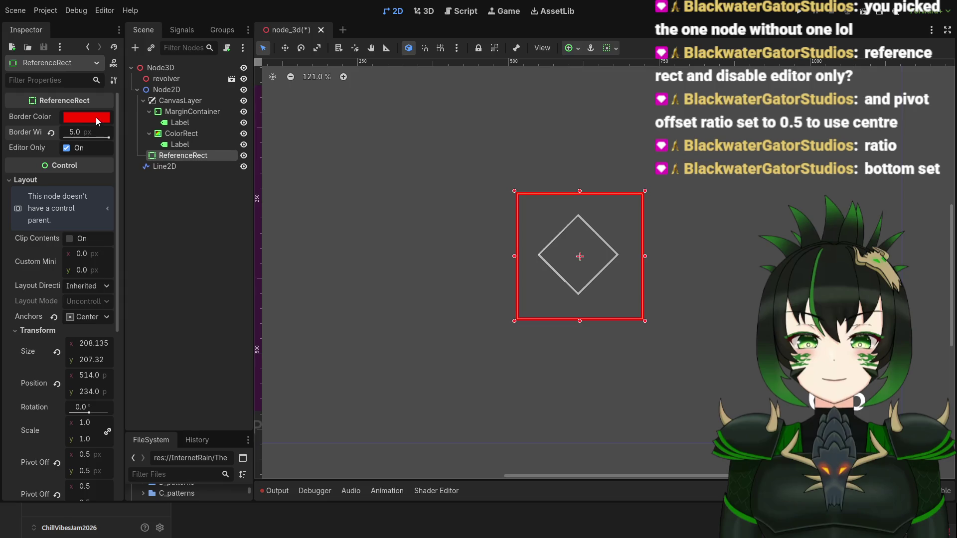
pyautogui.hotkey('ctrl', 'z')
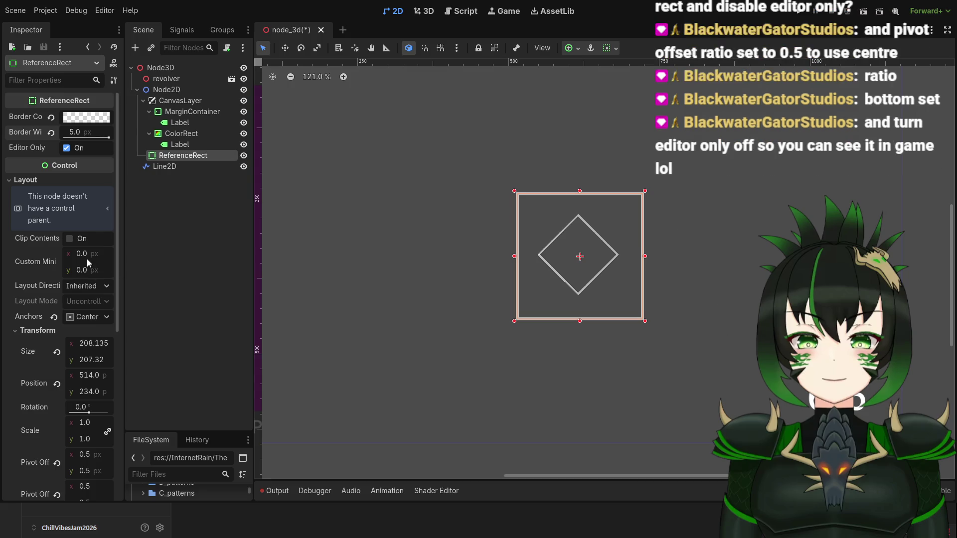
pyautogui.scroll(-2, 58, 360)
# Rotate the ReferenceRect 45° into a diamond and scale it down to 0.46.
pyautogui.click(90, 358)
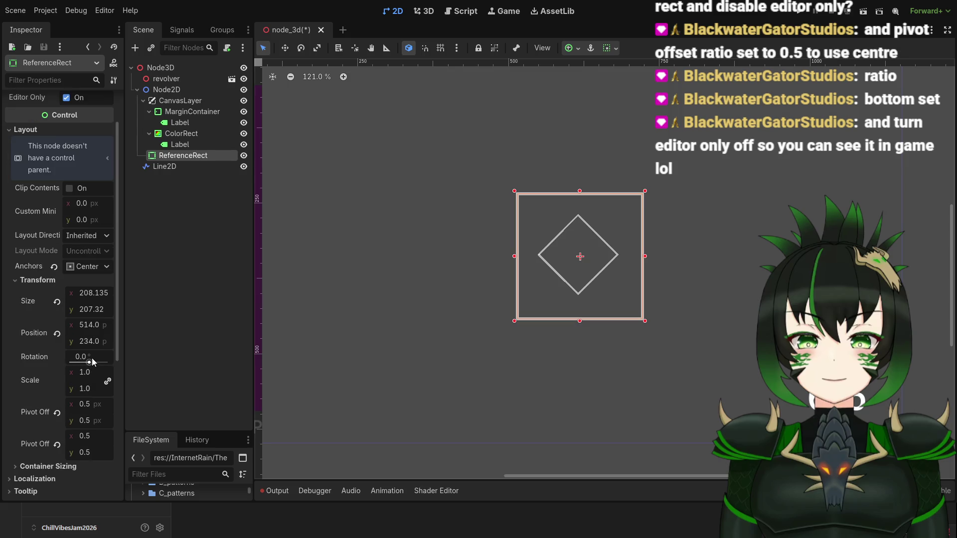
pyautogui.write('45')
pyautogui.press('Return')
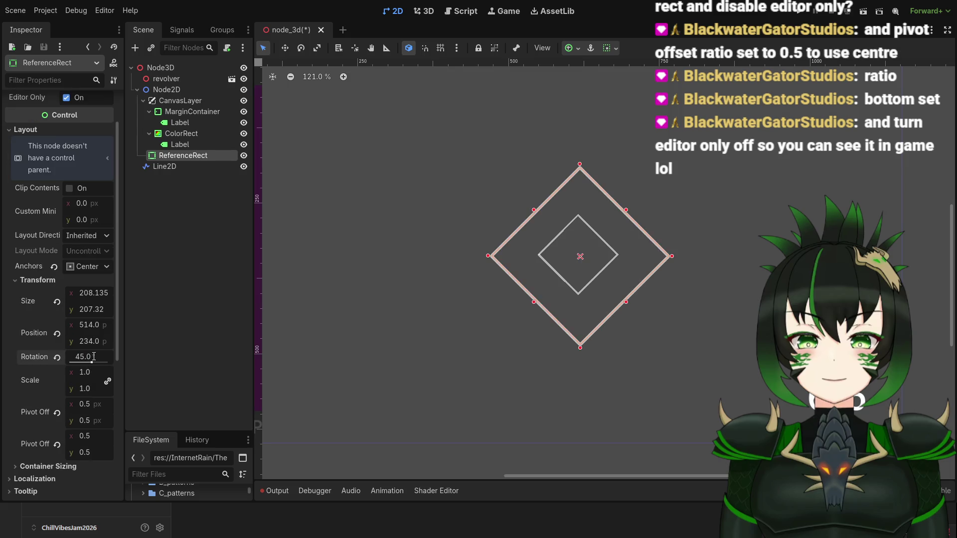
pyautogui.scroll(-6, 543, 311)
pyautogui.scroll(6, 548, 299)
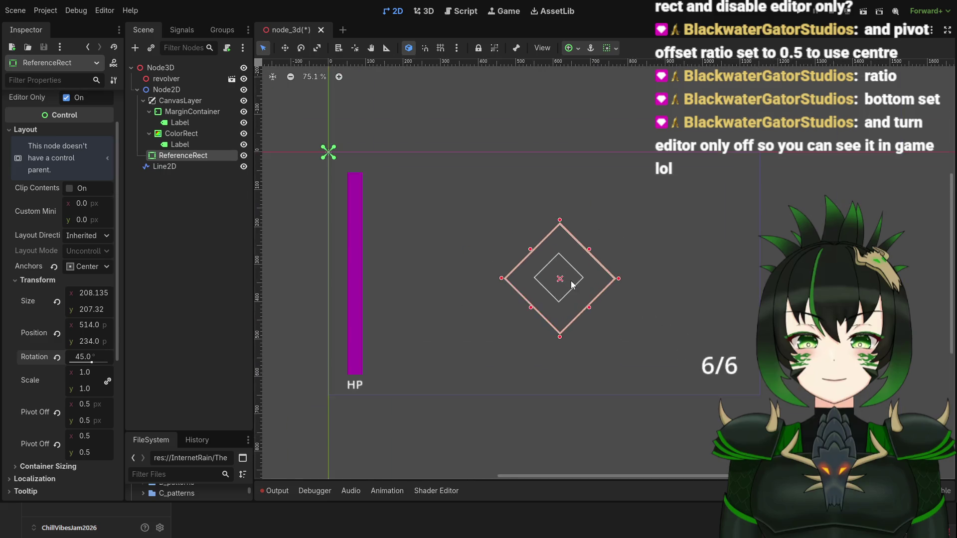
pyautogui.scroll(-1, 117, 328)
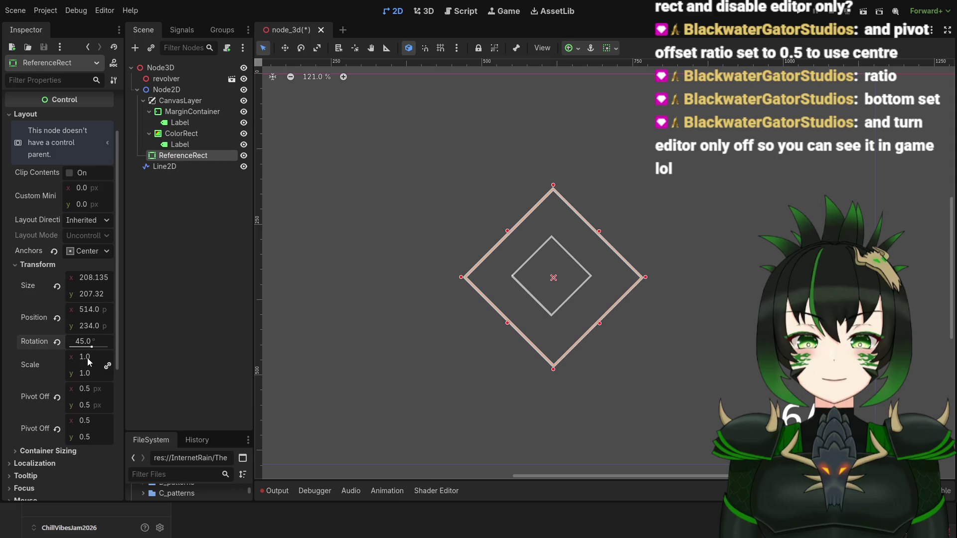
pyautogui.moveTo(88, 357); pyautogui.dragTo(55, 358)
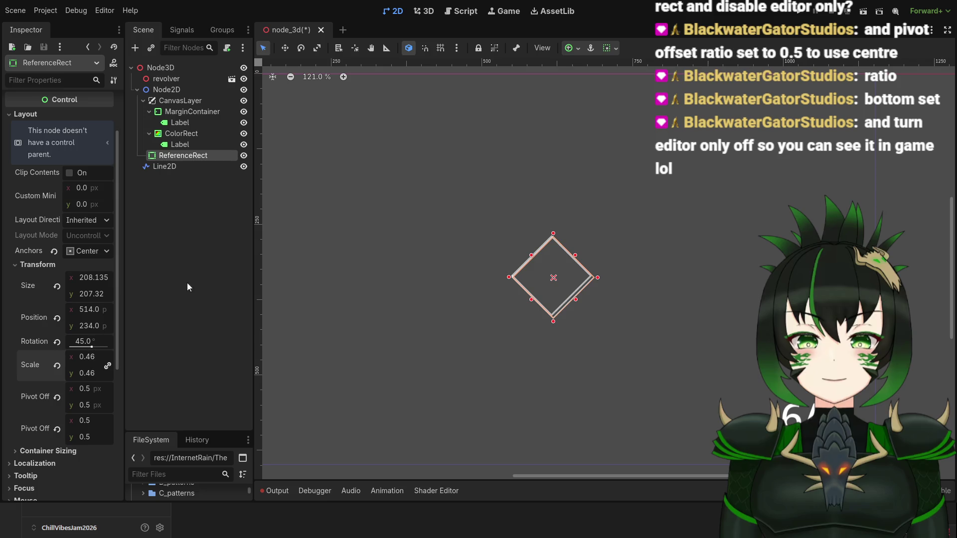
# Delete the old Line2D diamond node from the scene.
pyautogui.click(192, 167)
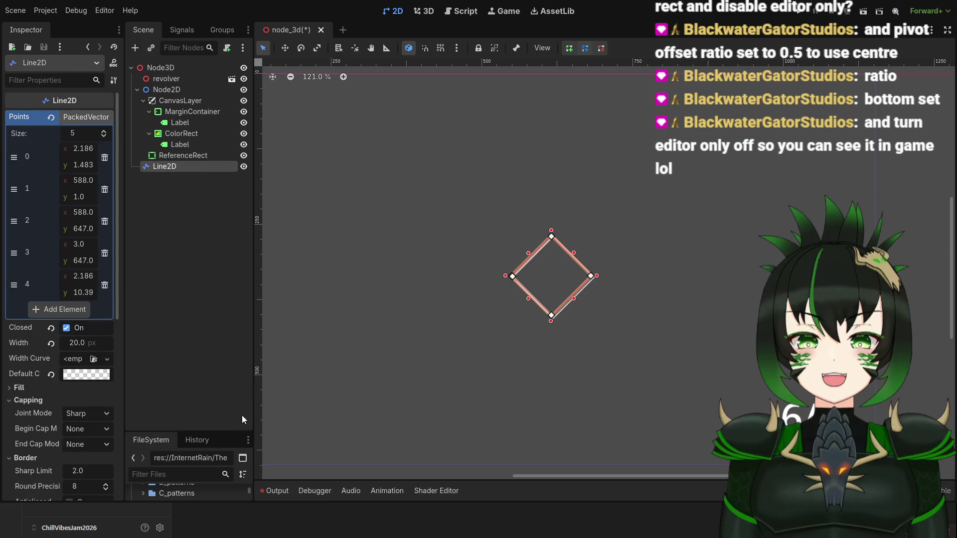
pyautogui.press('Delete')
pyautogui.scroll(5, 567, 304)
pyautogui.scroll(-9, 573, 307)
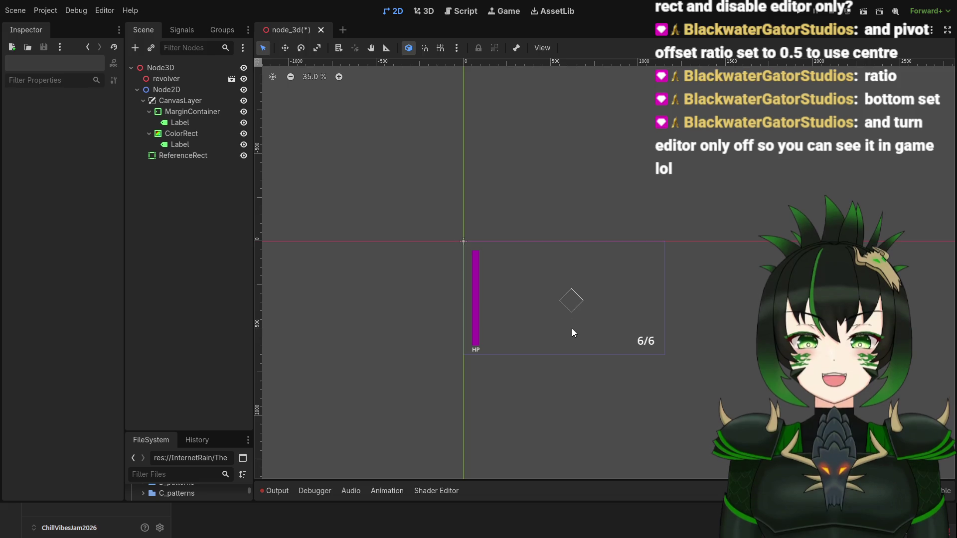
pyautogui.scroll(4, 572, 328)
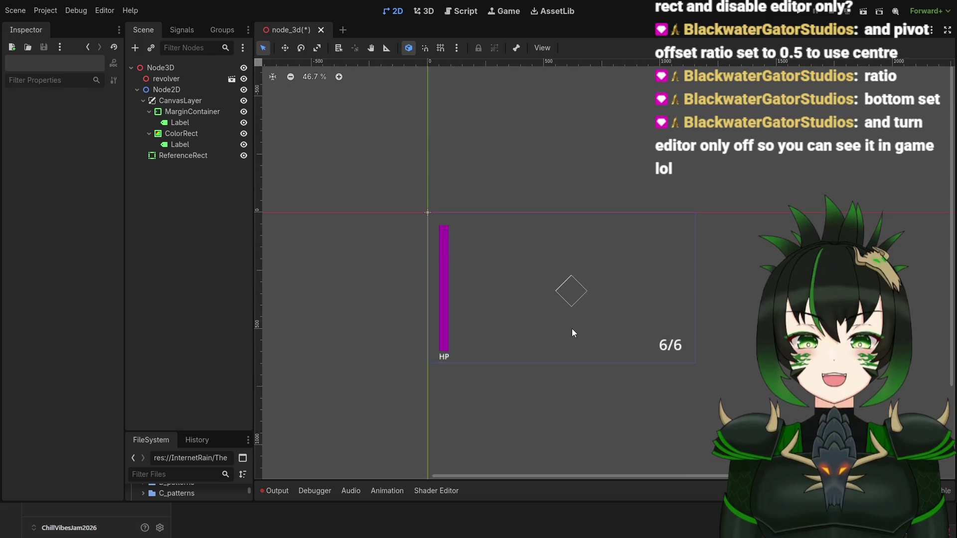
# Uncheck Editor Only on the ReferenceRect so it shows in-game, and save the scene.
pyautogui.click(187, 159)
pyautogui.moveTo(116, 198); pyautogui.dragTo(112, 130)
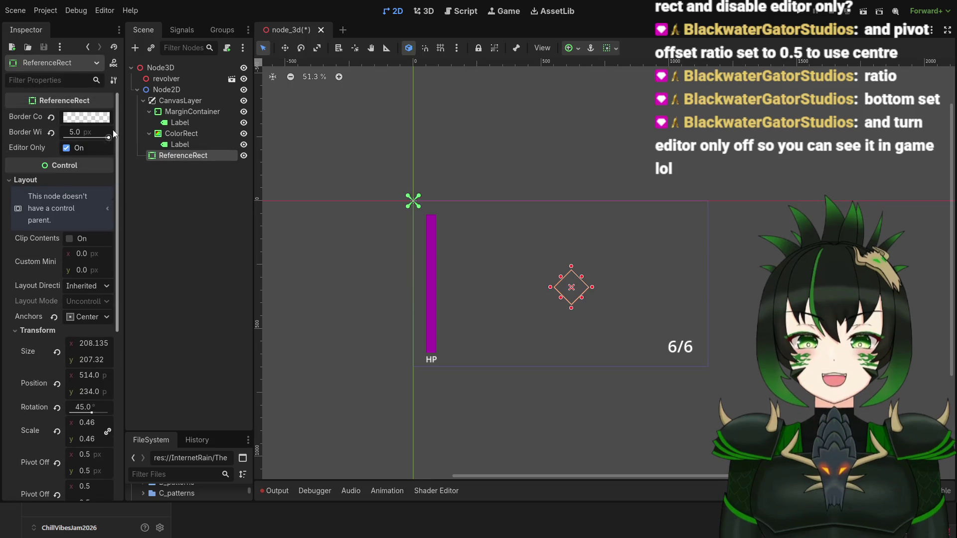
pyautogui.click(67, 148)
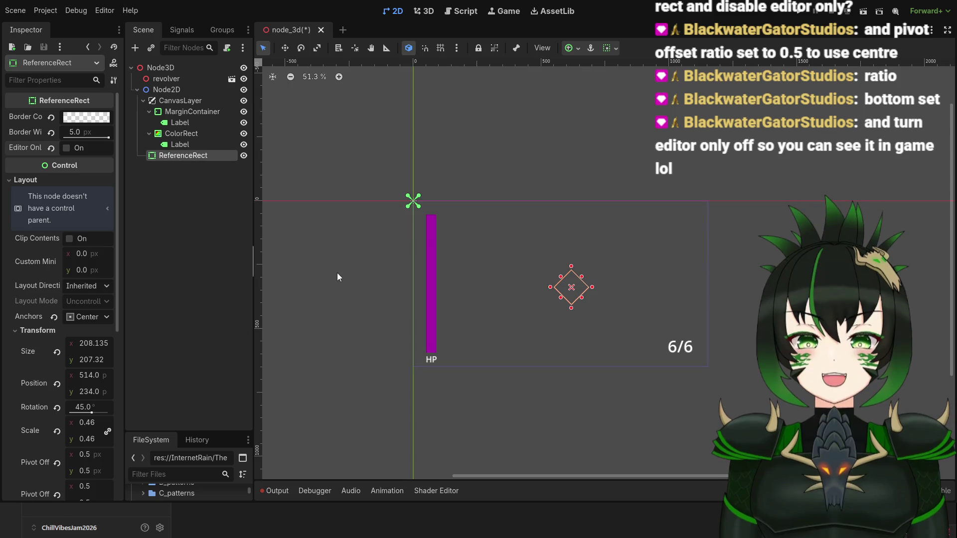
pyautogui.hotkey('ctrl', 's')
pyautogui.scroll(5, 596, 306)
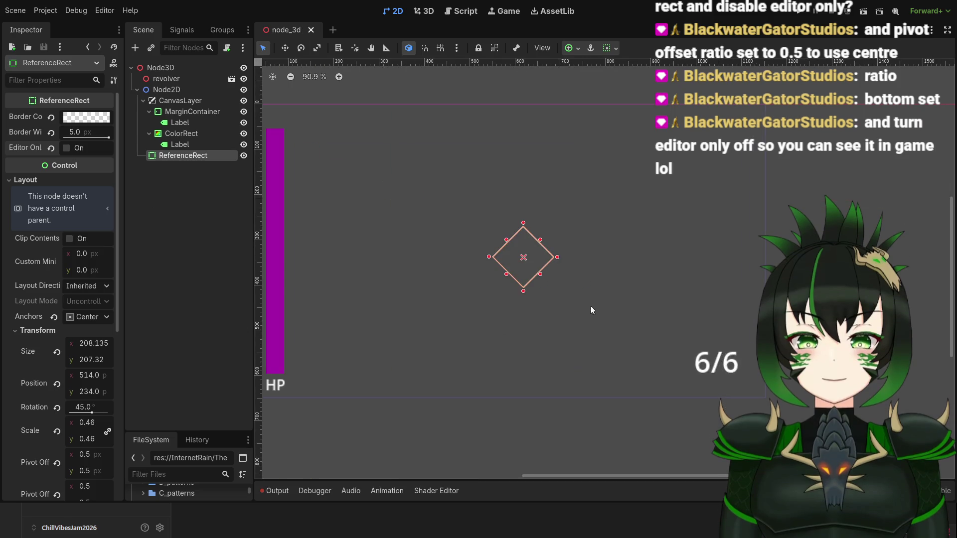
# Set the ReferenceRect border width to 10 px.
pyautogui.click(87, 136)
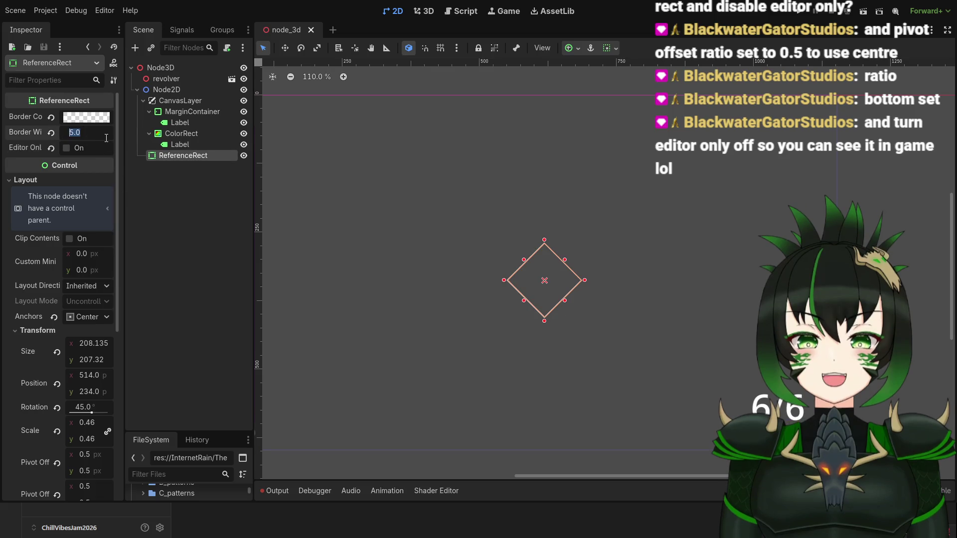
pyautogui.write('10')
pyautogui.press('Return')
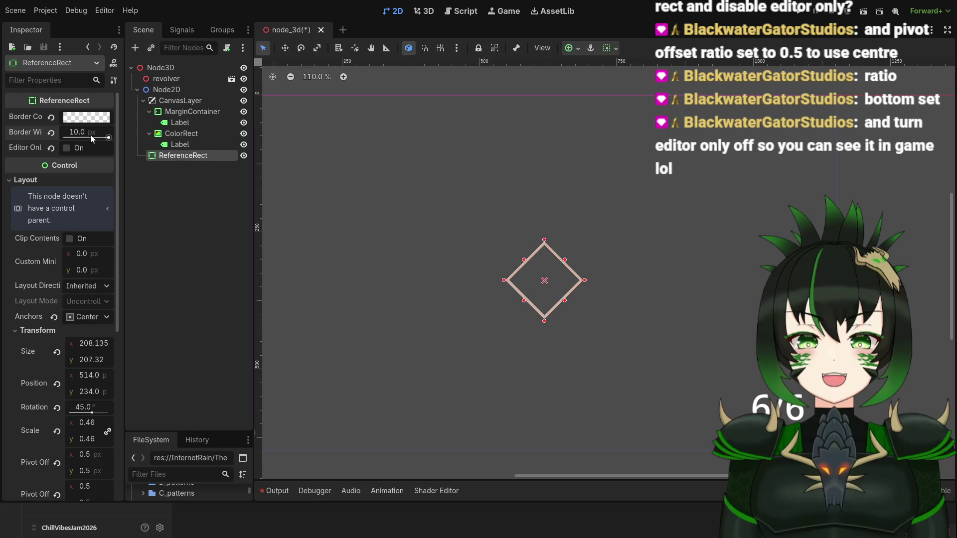
pyautogui.scroll(-8, 477, 267)
pyautogui.click(477, 268)
pyautogui.scroll(6, 523, 283)
pyautogui.scroll(-8, 523, 279)
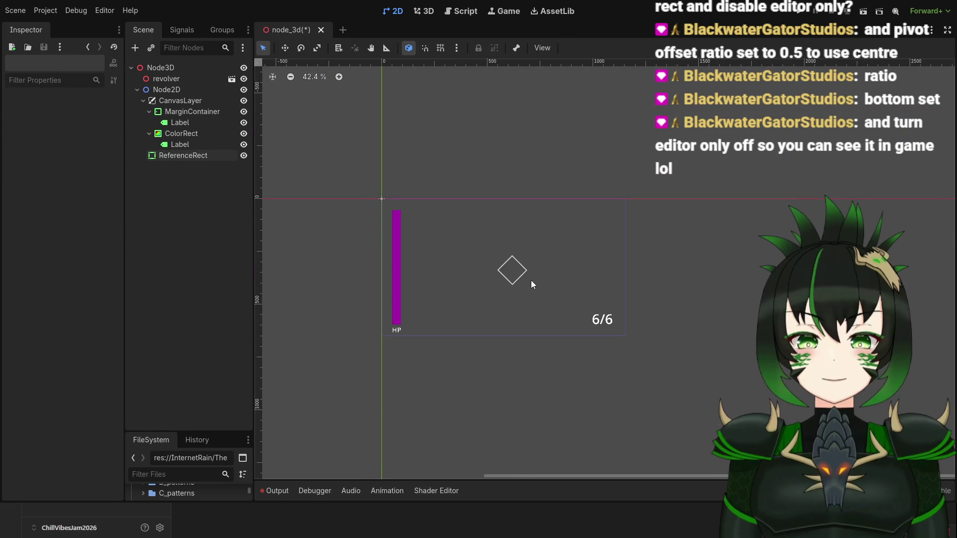
# Zoom around the canvas to inspect the diamond crosshair, HP bar and 6/6 counter, then save.
pyautogui.scroll(11, 529, 272)
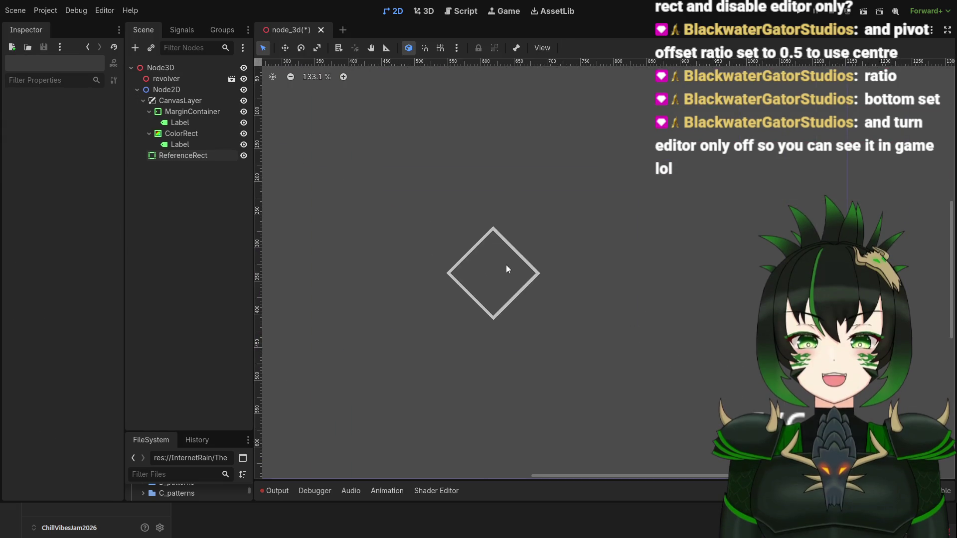
pyautogui.scroll(-6, 506, 264)
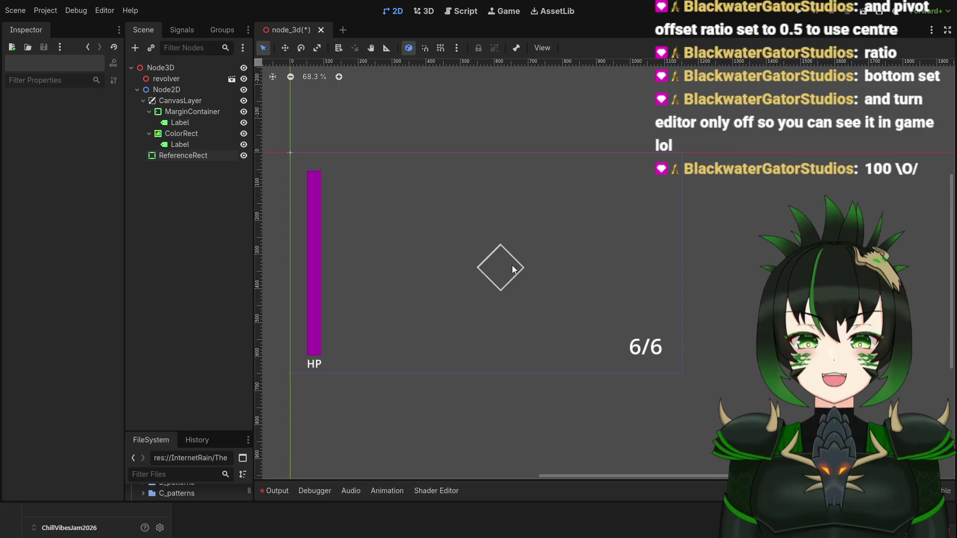
pyautogui.scroll(12, 513, 265)
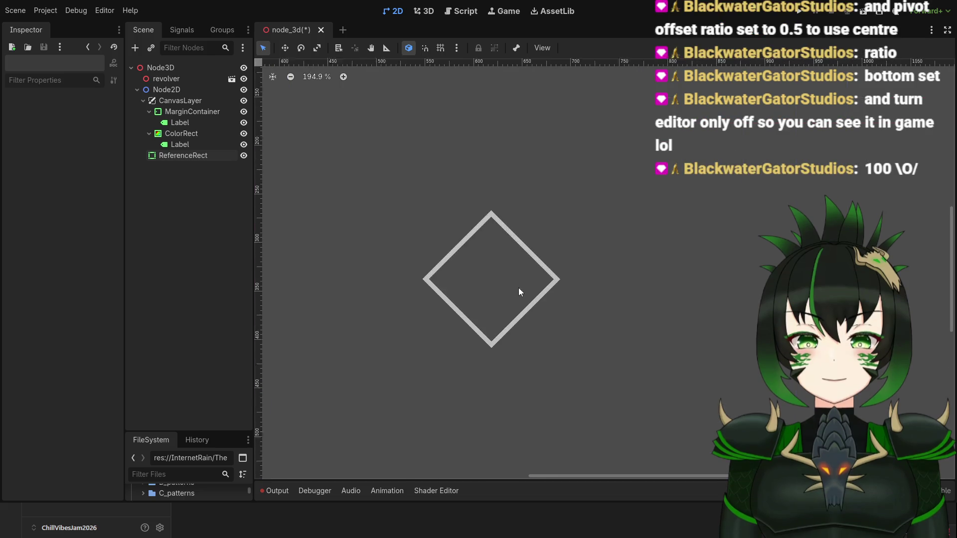
pyautogui.scroll(-11, 484, 307)
pyautogui.scroll(3, 478, 288)
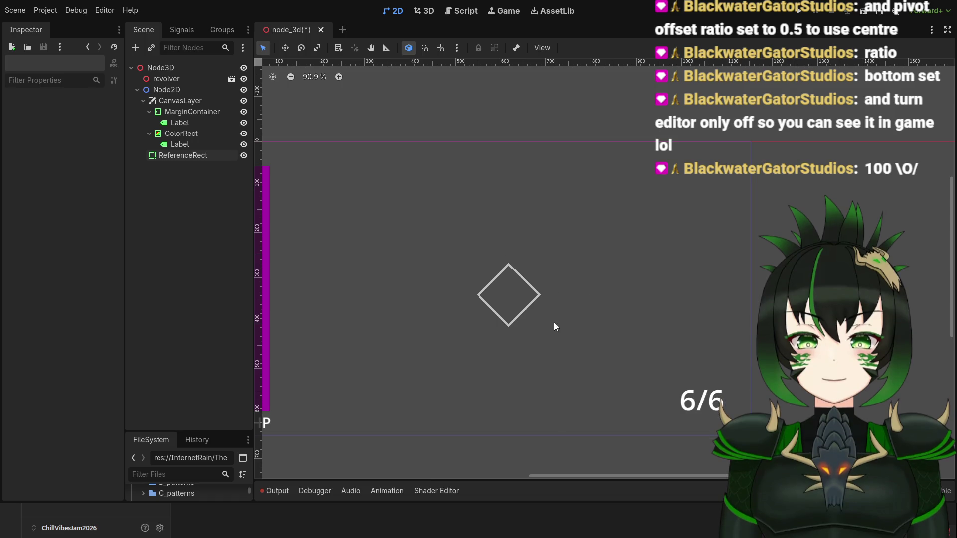
pyautogui.scroll(-4, 446, 351)
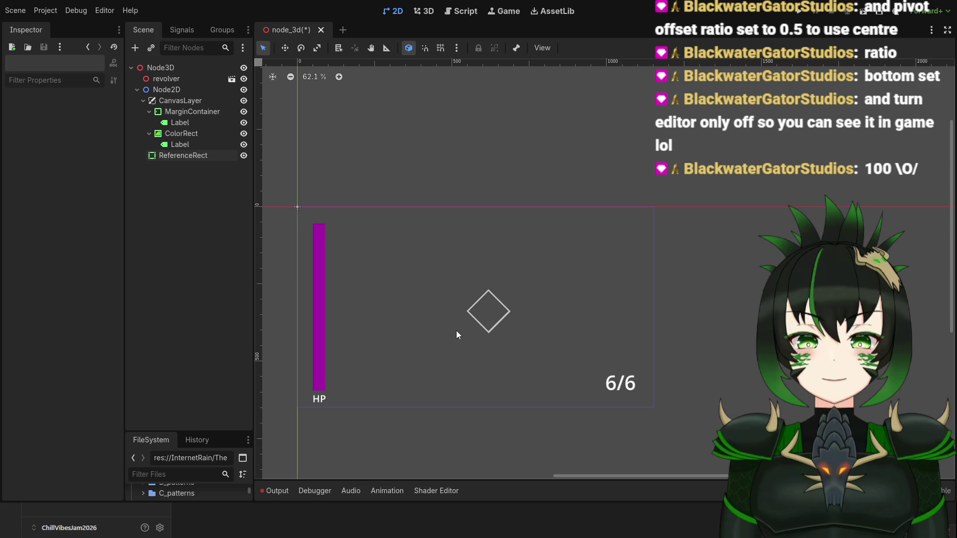
pyautogui.scroll(13, 487, 324)
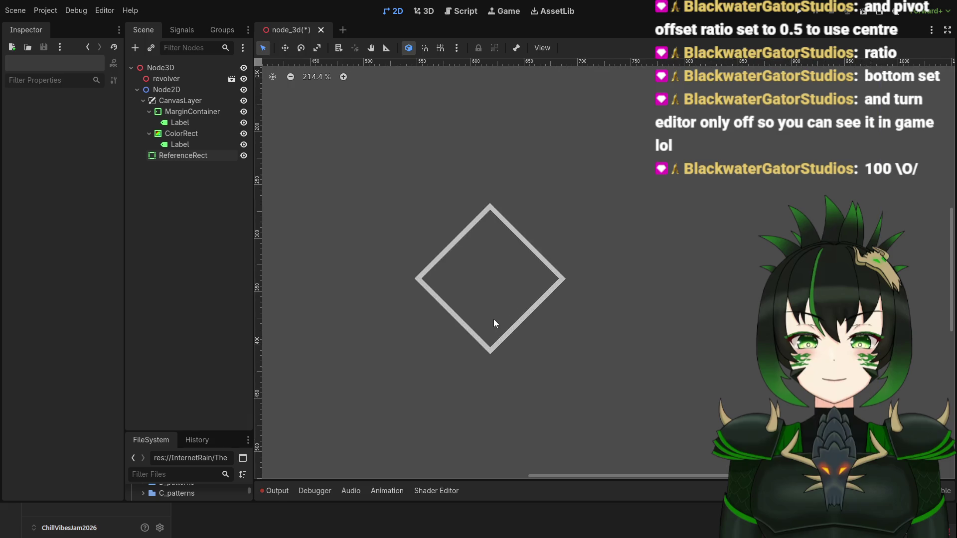
pyautogui.scroll(-18, 494, 314)
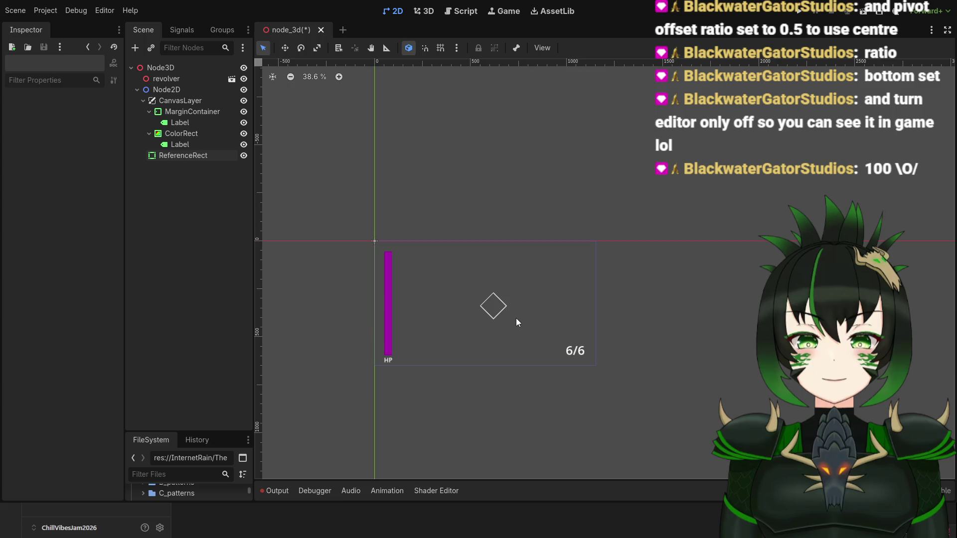
pyautogui.scroll(5, 509, 319)
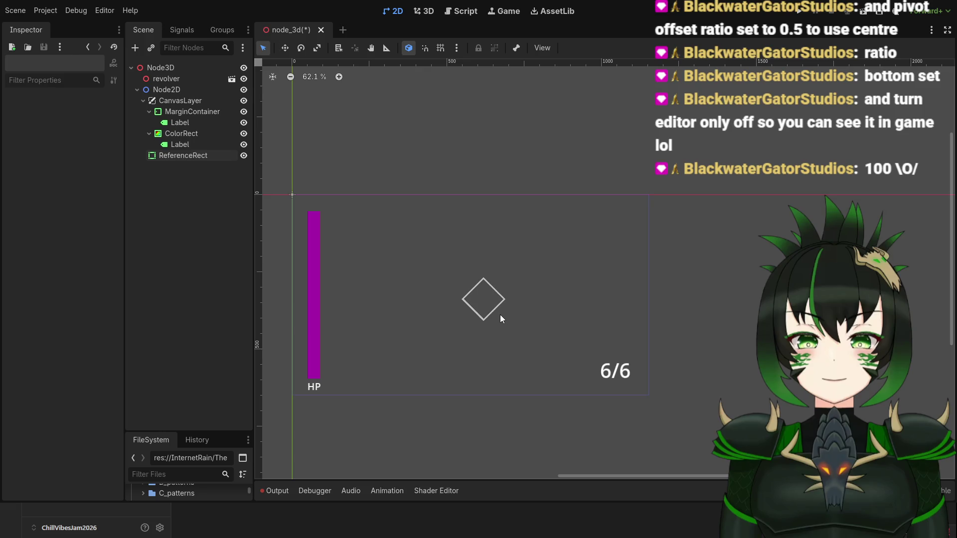
pyautogui.hotkey('ctrl', 's')
# Select the root Node3D to show the 3D view and orbit down to look at the revolver.
pyautogui.click(176, 66)
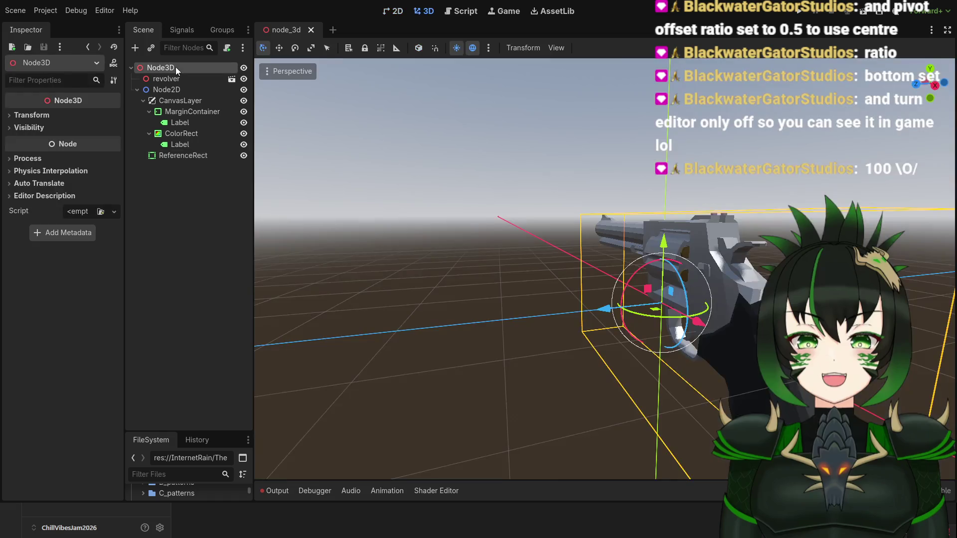
pyautogui.scroll(-5, 530, 240)
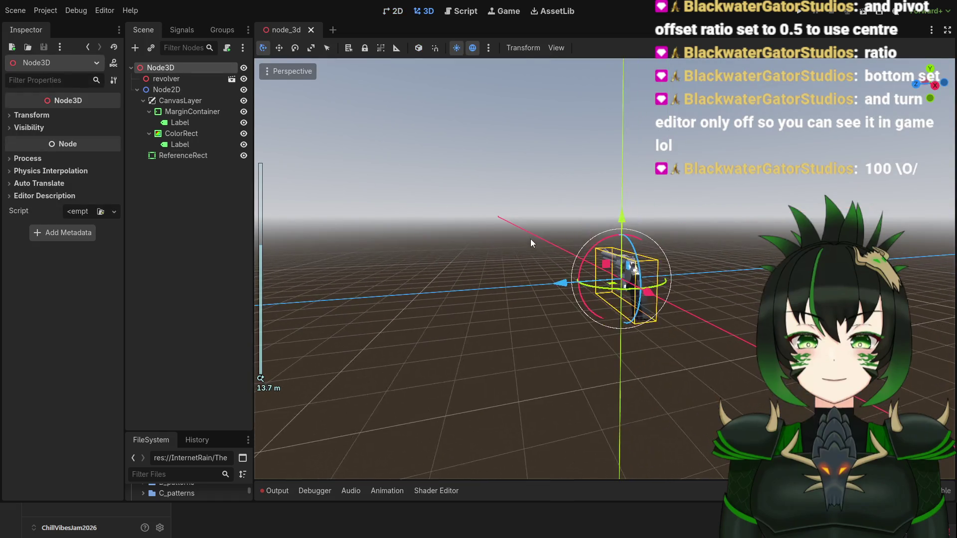
pyautogui.moveTo(552, 238)
pyautogui.mouseDown()
pyautogui.moveTo(536, 234)
pyautogui.moveTo(501, 259)
pyautogui.moveTo(517, 256)
pyautogui.moveTo(499, 256)
pyautogui.moveTo(697, 223)
pyautogui.moveTo(525, 244)
pyautogui.mouseUp()
pyautogui.scroll(-5, 514, 254)
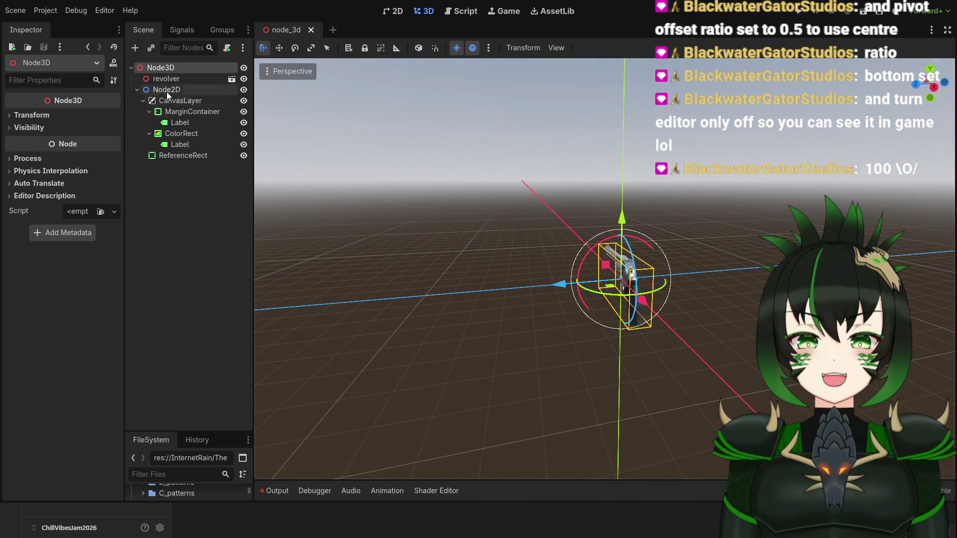
# Collapse and re-expand the Node2D branch, then select the revolver and the root Node3D.
pyautogui.click(136, 90)
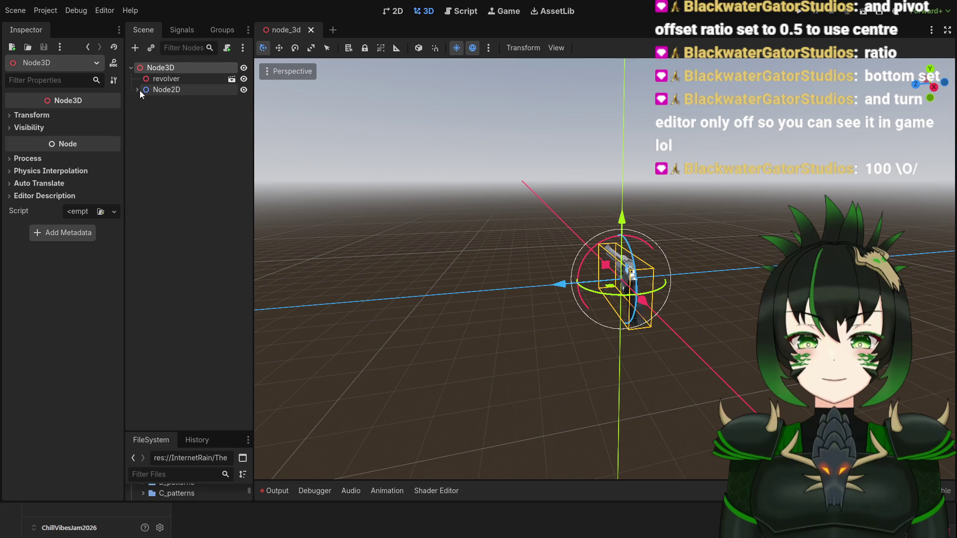
pyautogui.click(136, 91)
pyautogui.click(161, 79)
pyautogui.click(169, 68)
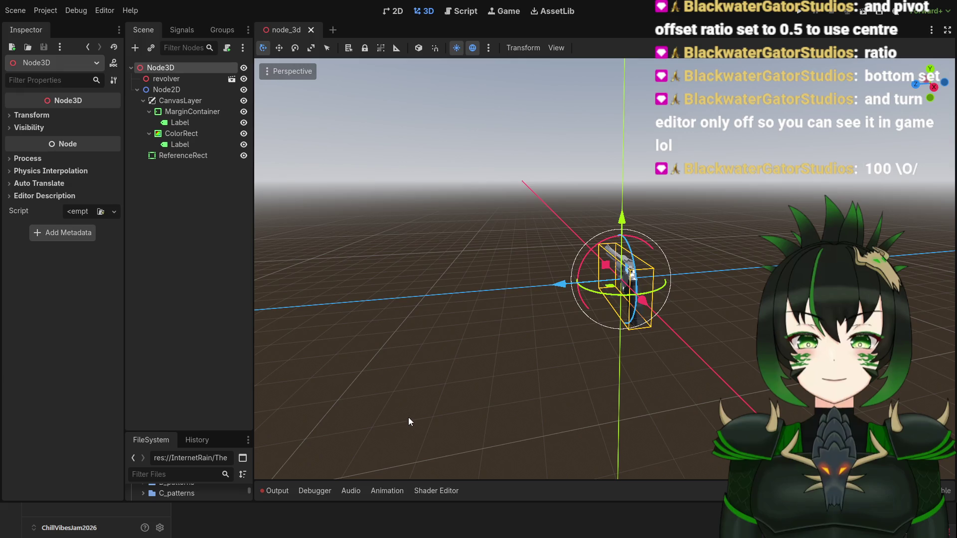
# Add a new Node3D under the scene root and rename it Player.
pyautogui.hotkey('ctrl', 'v')
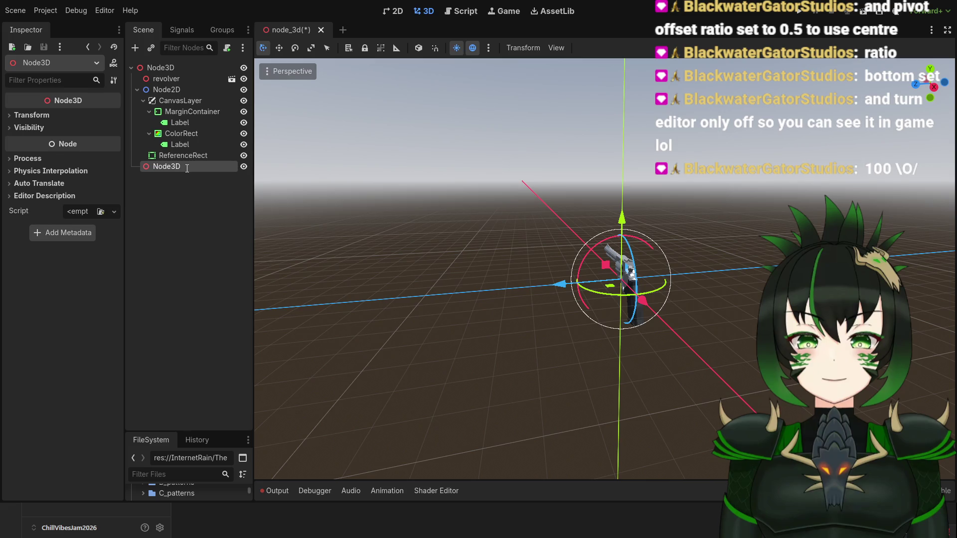
pyautogui.write('Player')
pyautogui.press('Return')
# Add a Camera3D as a child of Player and orbit the view around the revolver.
pyautogui.hotkey('ctrl', 'v')
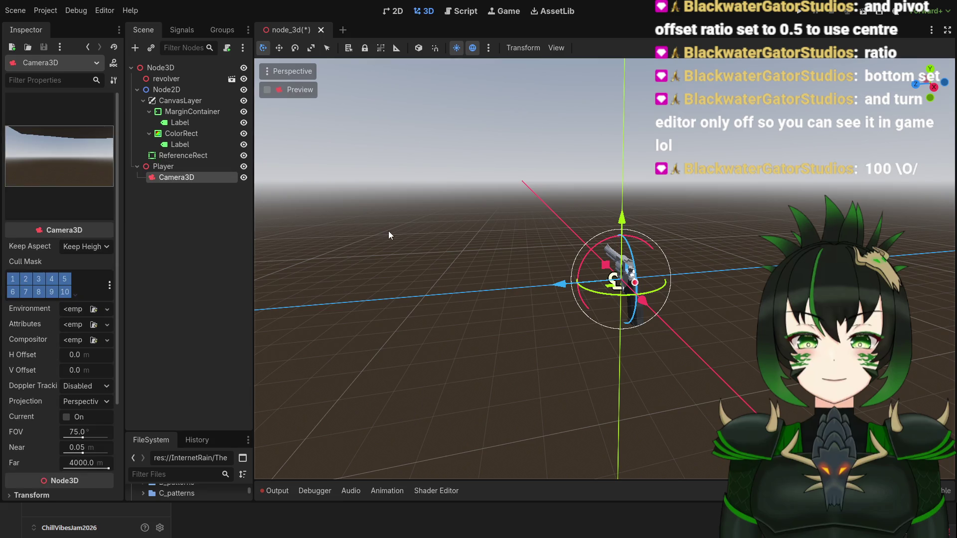
pyautogui.scroll(5, 567, 313)
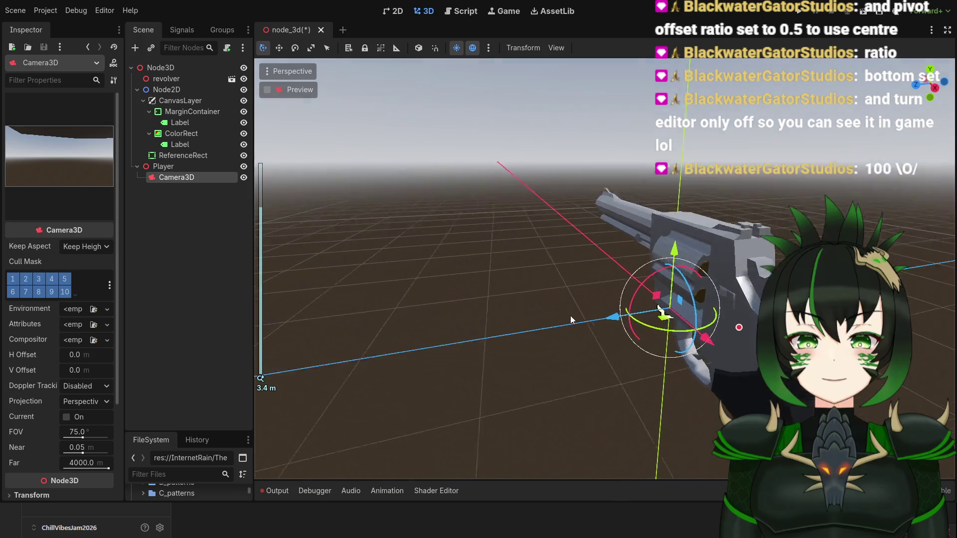
pyautogui.moveTo(567, 313); pyautogui.dragTo(379, 244)
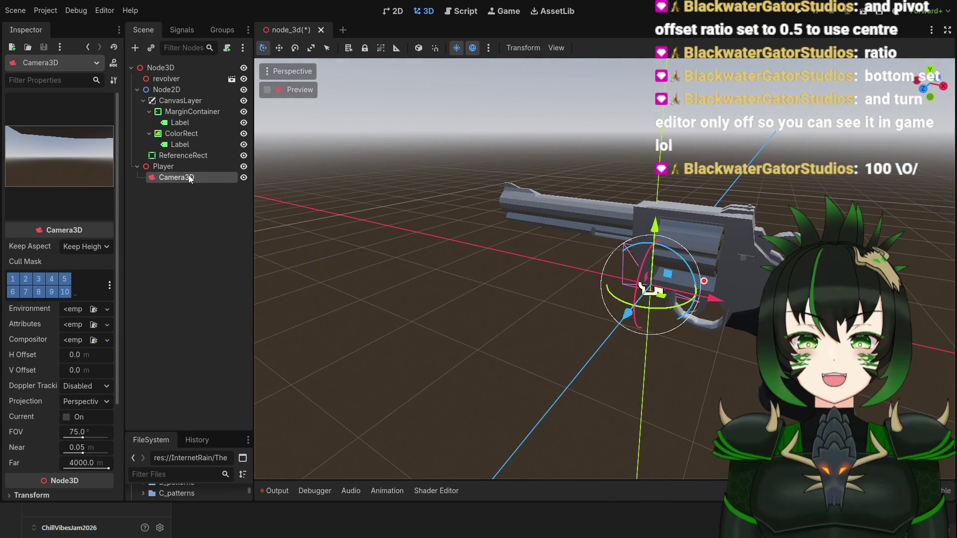
pyautogui.moveTo(464, 282)
pyautogui.mouseDown()
pyautogui.moveTo(489, 272)
pyautogui.moveTo(609, 302)
pyautogui.moveTo(495, 272)
pyautogui.moveTo(632, 298)
pyautogui.moveTo(737, 300)
pyautogui.moveTo(689, 314)
pyautogui.moveTo(679, 345)
pyautogui.moveTo(729, 347)
pyautogui.mouseUp()
pyautogui.scroll(2, 609, 302)
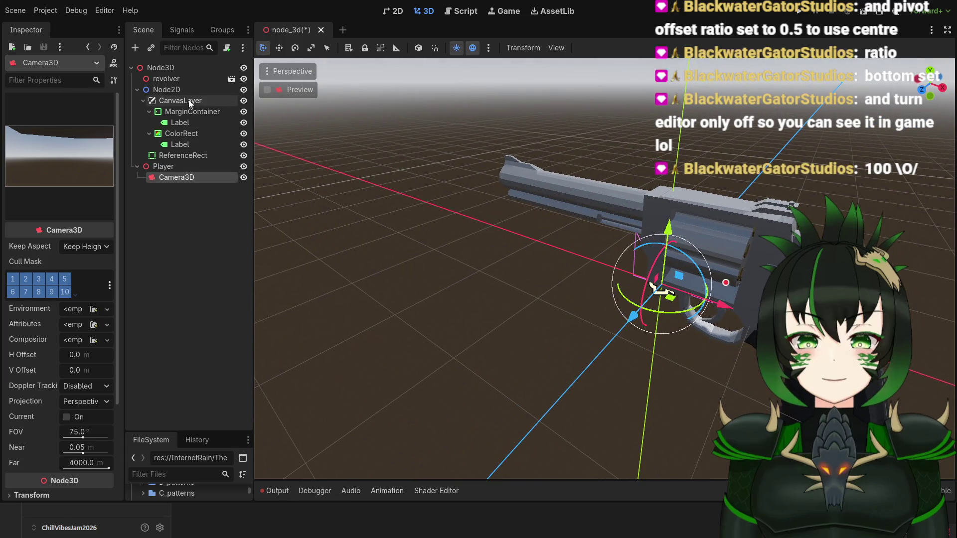
# Reparent the revolver under Player, then under Camera3D, and show its transform properties.
pyautogui.click(182, 79)
pyautogui.scroll(-3, 515, 251)
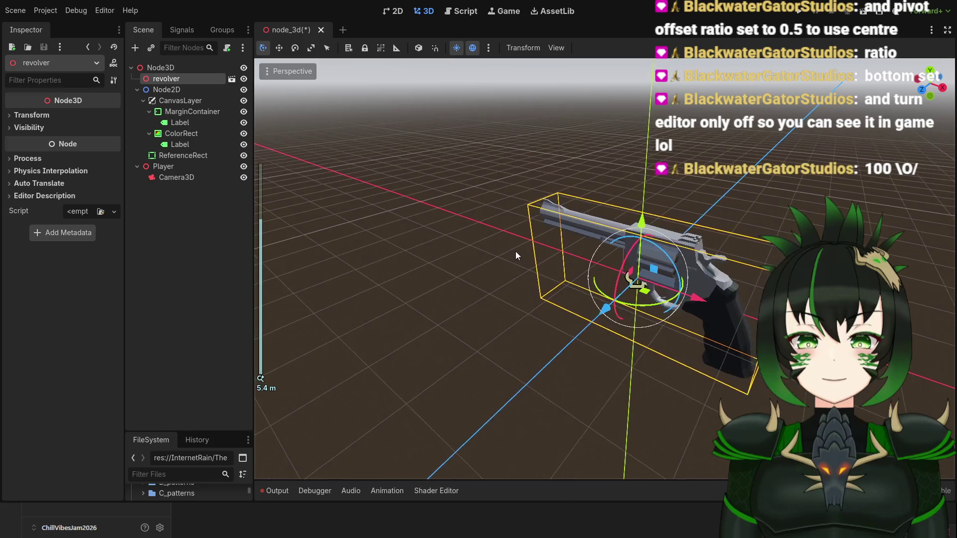
pyautogui.moveTo(186, 80); pyautogui.dragTo(184, 166)
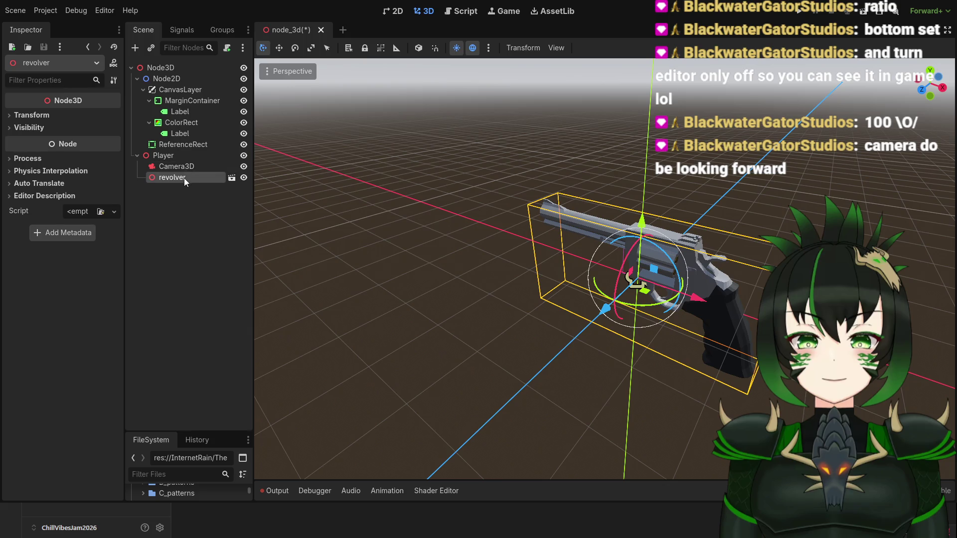
pyautogui.moveTo(179, 180); pyautogui.dragTo(198, 169)
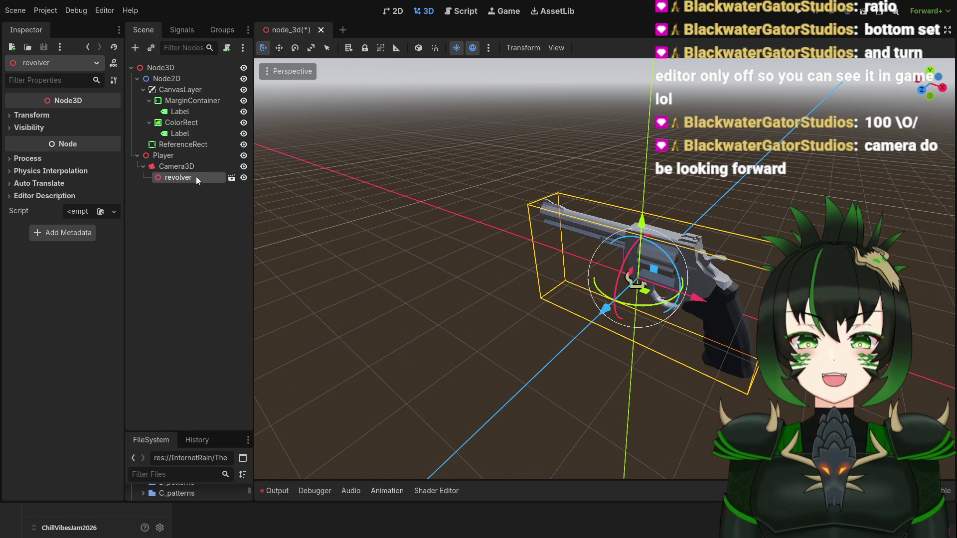
pyautogui.click(50, 116)
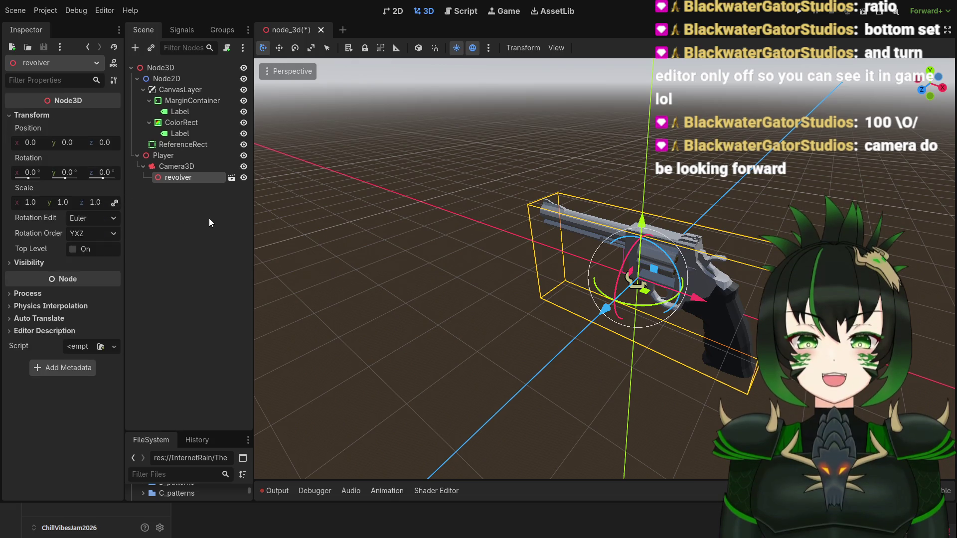
# Set the revolver's Y rotation to -90°.
pyautogui.click(71, 172)
pyautogui.write('45')
pyautogui.press('Return')
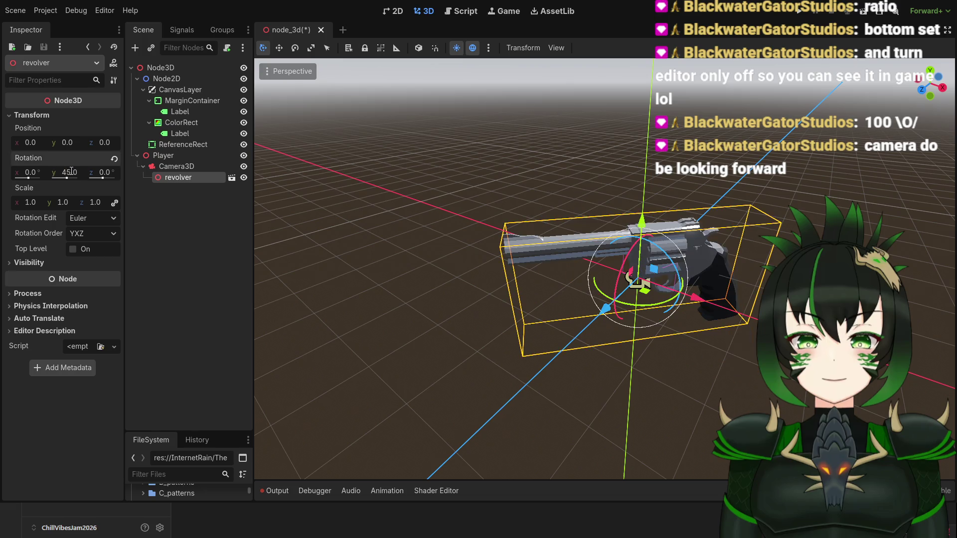
pyautogui.moveTo(67, 178); pyautogui.dragTo(69, 182)
pyautogui.click(77, 172)
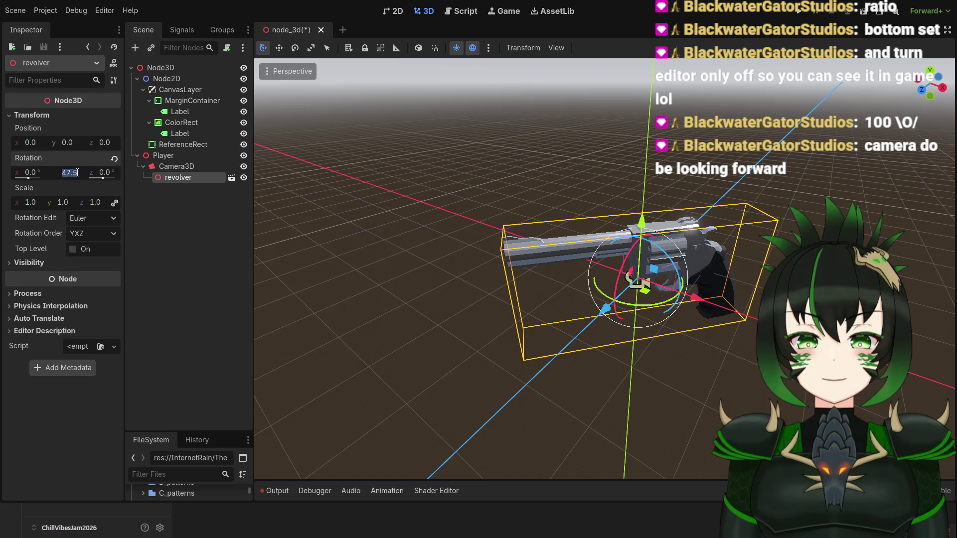
pyautogui.write('-')
pyautogui.write('90')
pyautogui.press('Return')
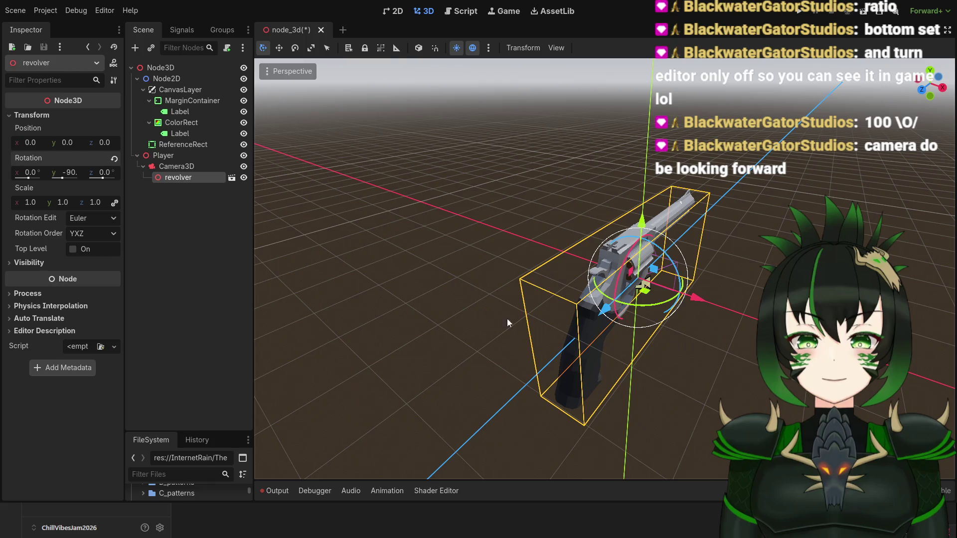
# Move the revolver with the gizmo to position y -0.5, z -2.9 in front of the camera.
pyautogui.click(181, 166)
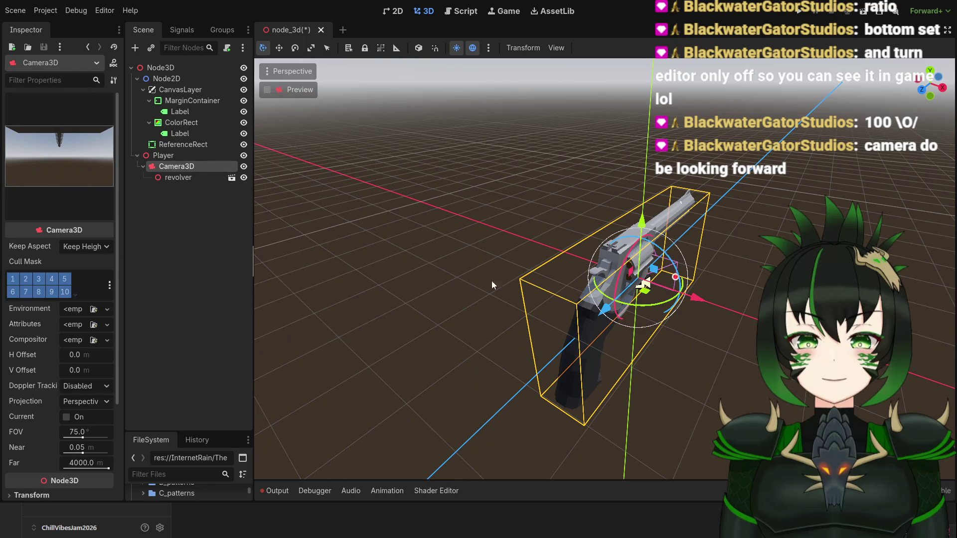
pyautogui.moveTo(746, 345)
pyautogui.mouseDown()
pyautogui.moveTo(618, 308)
pyautogui.moveTo(629, 305)
pyautogui.mouseUp()
pyautogui.click(187, 175)
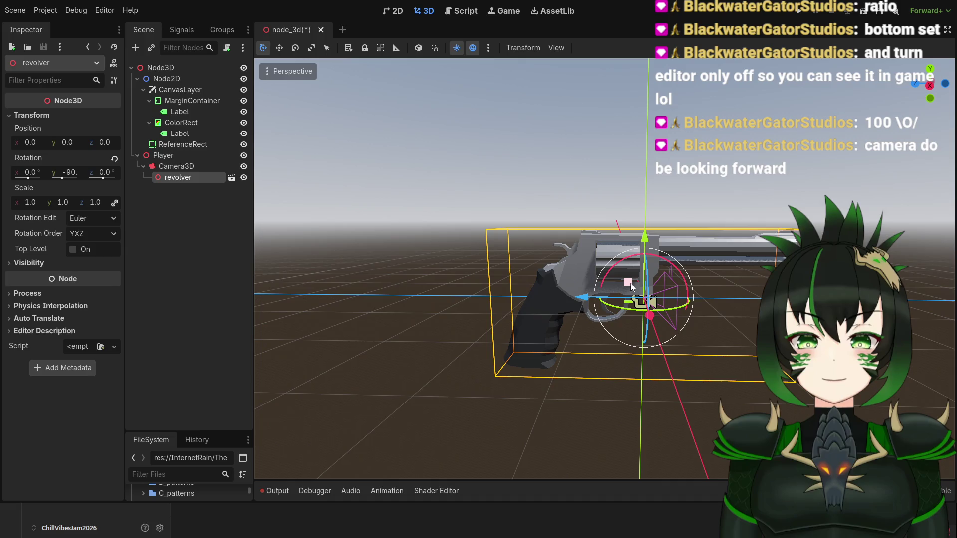
pyautogui.moveTo(629, 283)
pyautogui.mouseDown()
pyautogui.moveTo(788, 302)
pyautogui.moveTo(800, 319)
pyautogui.mouseUp()
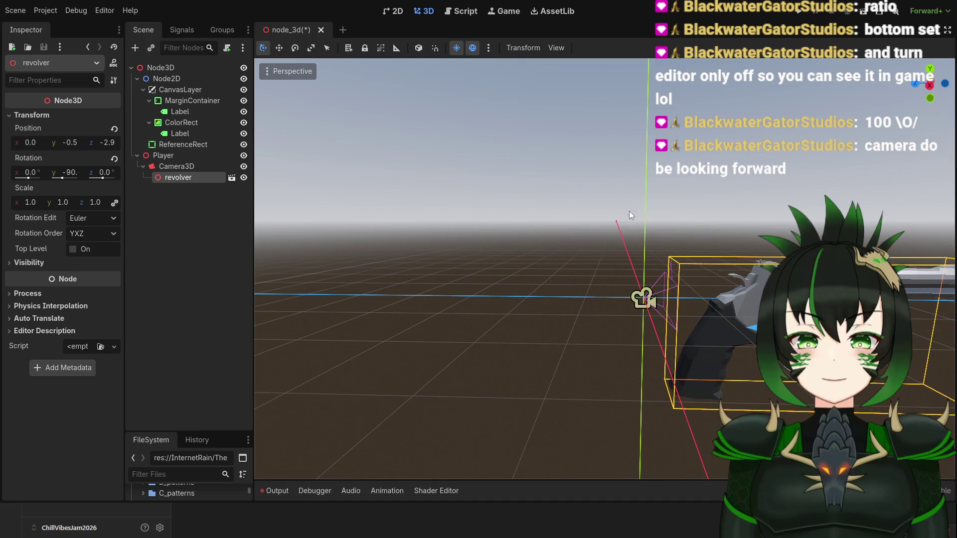
pyautogui.moveTo(754, 250); pyautogui.dragTo(717, 258)
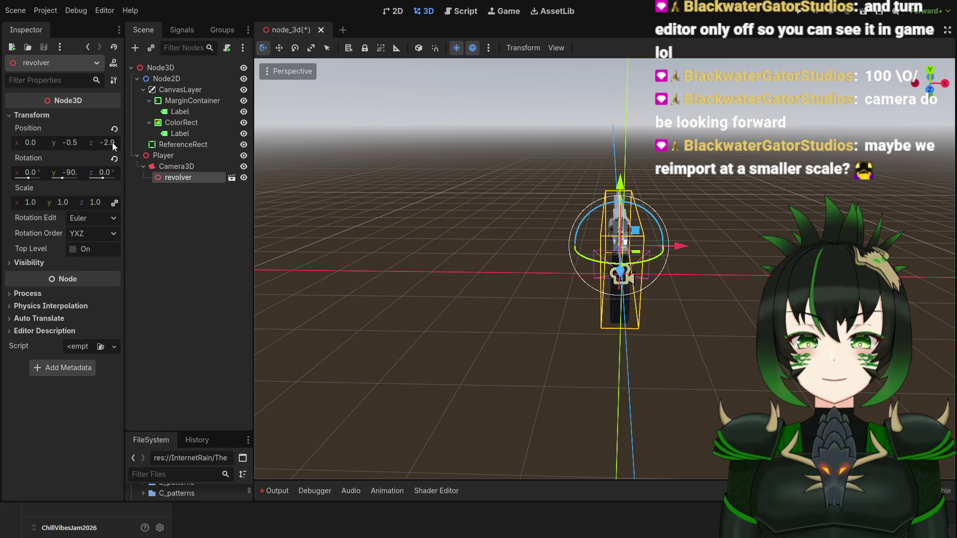
pyautogui.click(77, 142)
pyautogui.moveTo(669, 259)
pyautogui.mouseDown()
pyautogui.moveTo(514, 231)
pyautogui.moveTo(566, 321)
pyautogui.moveTo(427, 303)
pyautogui.moveTo(633, 337)
pyautogui.moveTo(643, 279)
pyautogui.mouseUp()
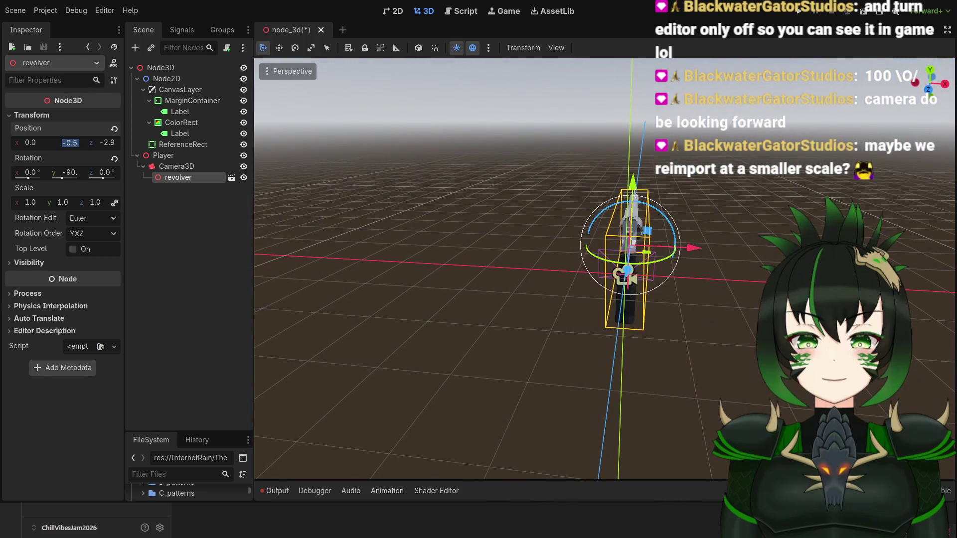
# Check the revolver from a front orthographic view, then orbit back to perspective.
pyautogui.press('KP_1')
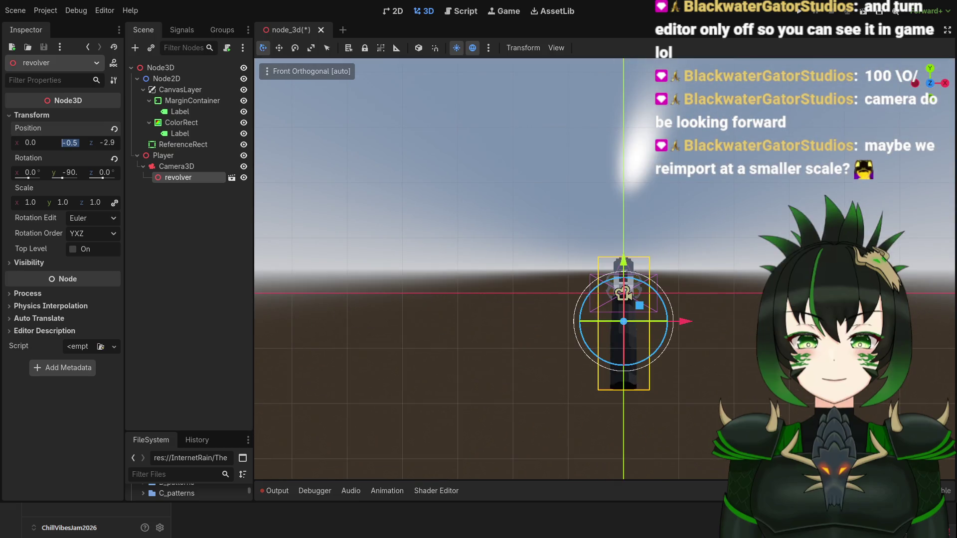
pyautogui.scroll(5, 746, 332)
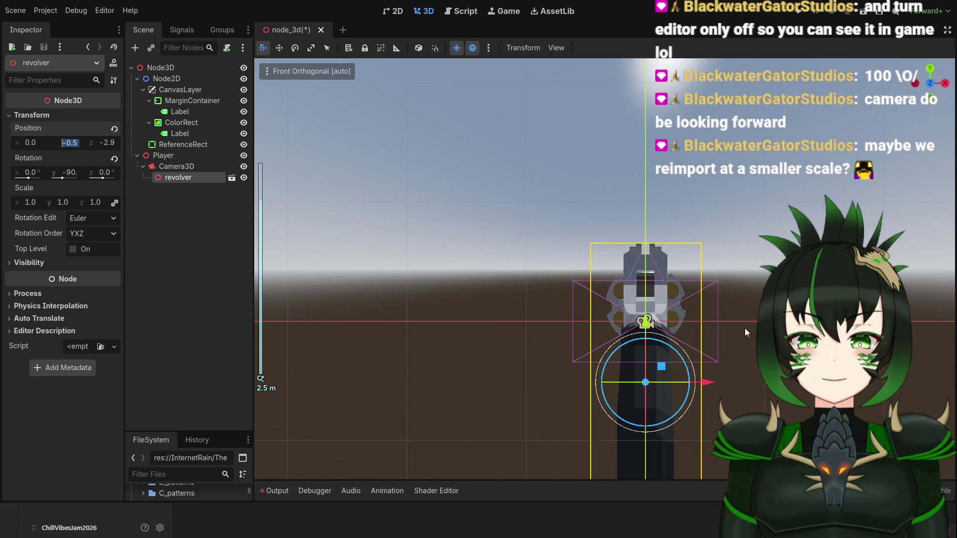
pyautogui.scroll(-3, 744, 328)
pyautogui.moveTo(744, 328); pyautogui.dragTo(540, 325)
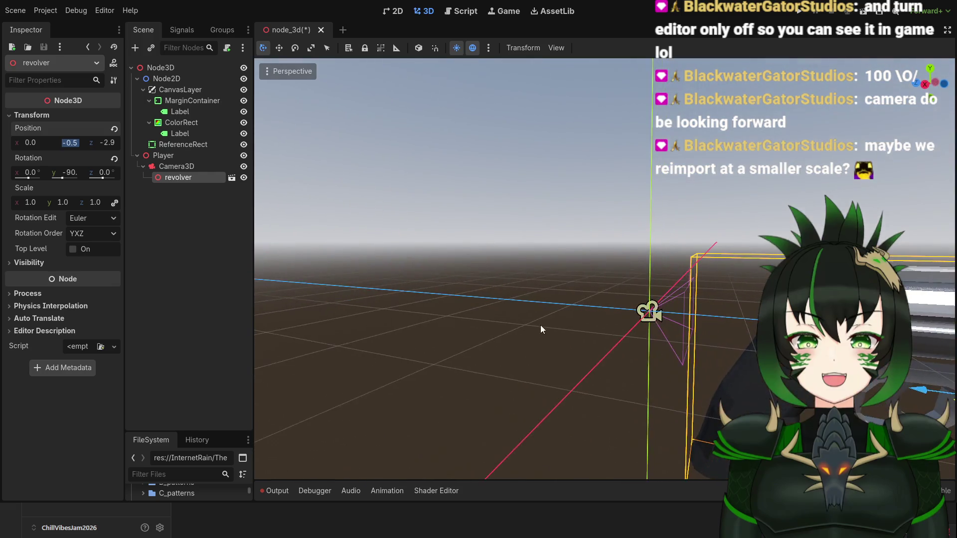
pyautogui.scroll(-3, 560, 315)
# Select Camera3D and enable its Preview to see the revolver through the camera.
pyautogui.click(177, 166)
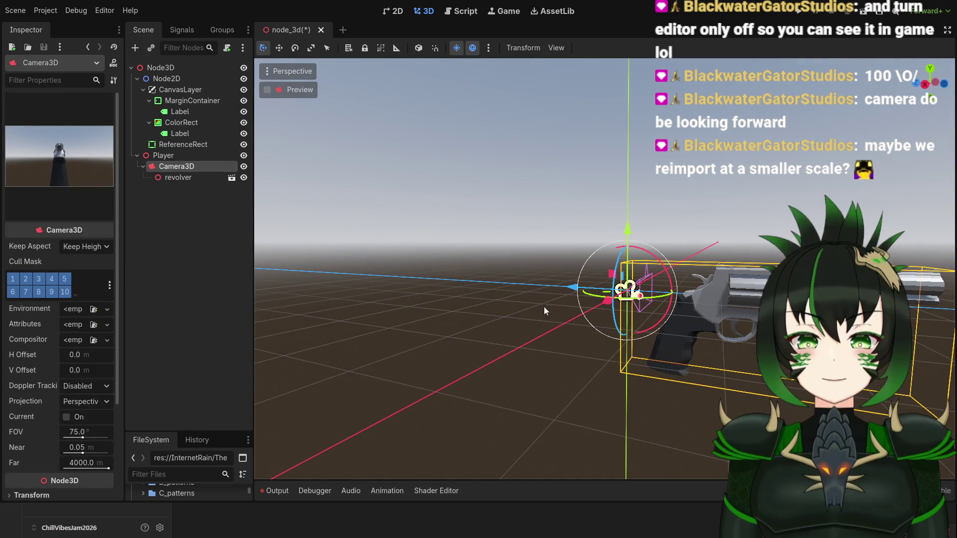
pyautogui.moveTo(536, 305)
pyautogui.mouseDown()
pyautogui.moveTo(506, 333)
pyautogui.moveTo(519, 339)
pyautogui.mouseUp()
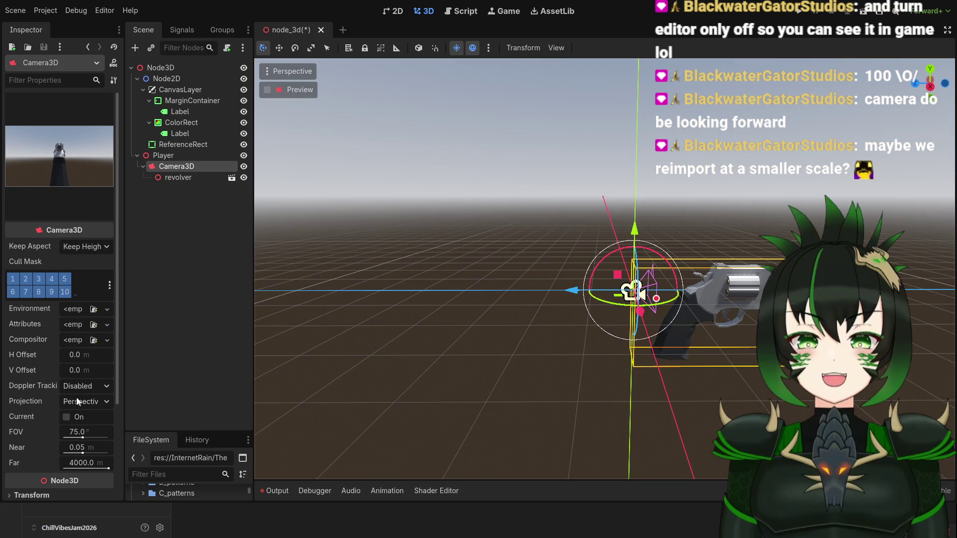
pyautogui.moveTo(118, 358); pyautogui.dragTo(124, 390)
pyautogui.scroll(-1, 106, 383)
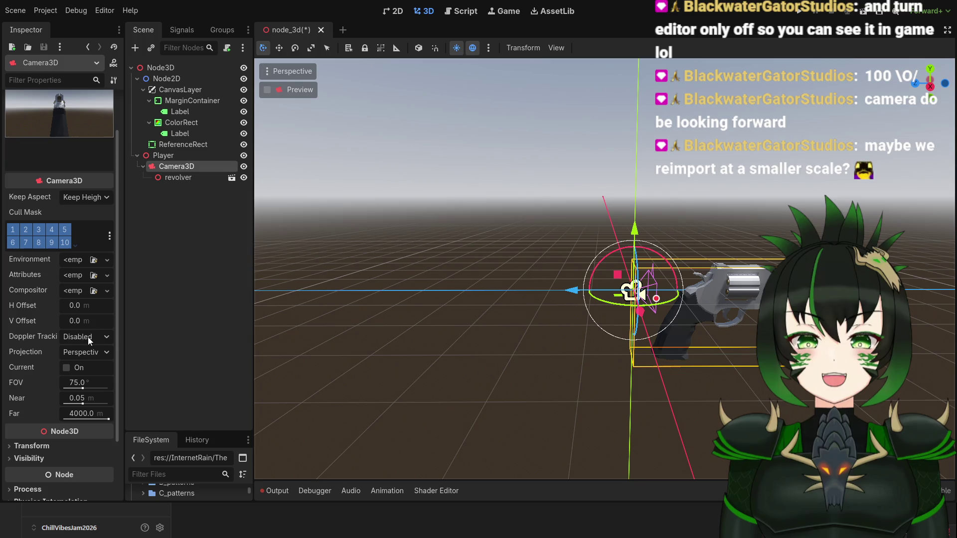
pyautogui.moveTo(549, 372)
pyautogui.mouseDown()
pyautogui.moveTo(462, 360)
pyautogui.moveTo(372, 395)
pyautogui.moveTo(495, 365)
pyautogui.moveTo(573, 403)
pyautogui.moveTo(744, 399)
pyautogui.moveTo(737, 371)
pyautogui.moveTo(628, 368)
pyautogui.mouseUp()
pyautogui.click(178, 177)
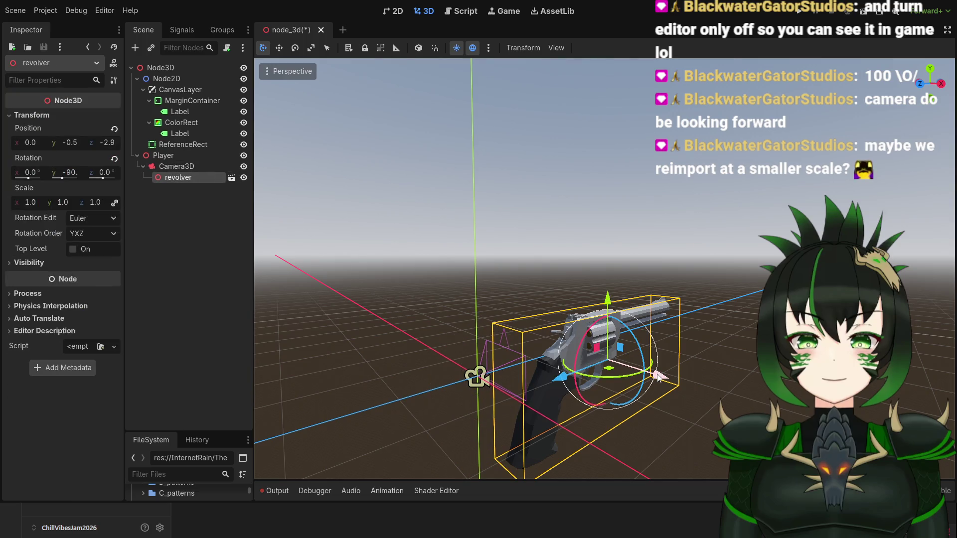
pyautogui.click(183, 168)
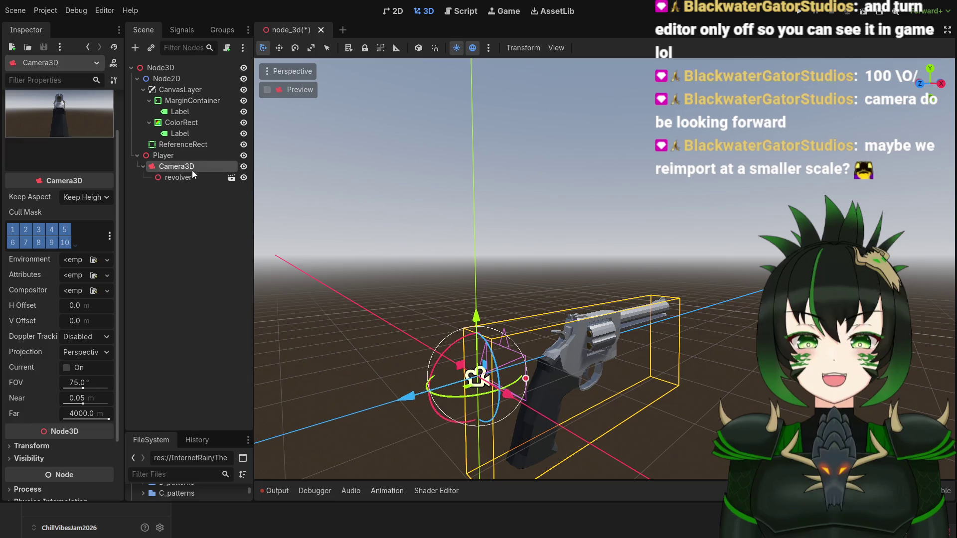
pyautogui.click(267, 90)
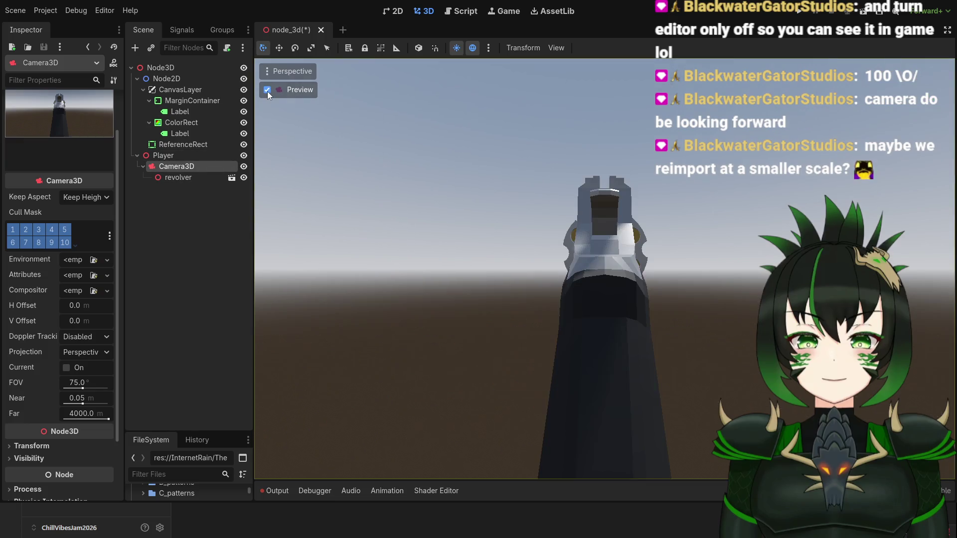
# Turn off the preview, inspect the camera's 75° FOV, near 0.05, far 4000 settings, and open an empty scene.
pyautogui.click(172, 178)
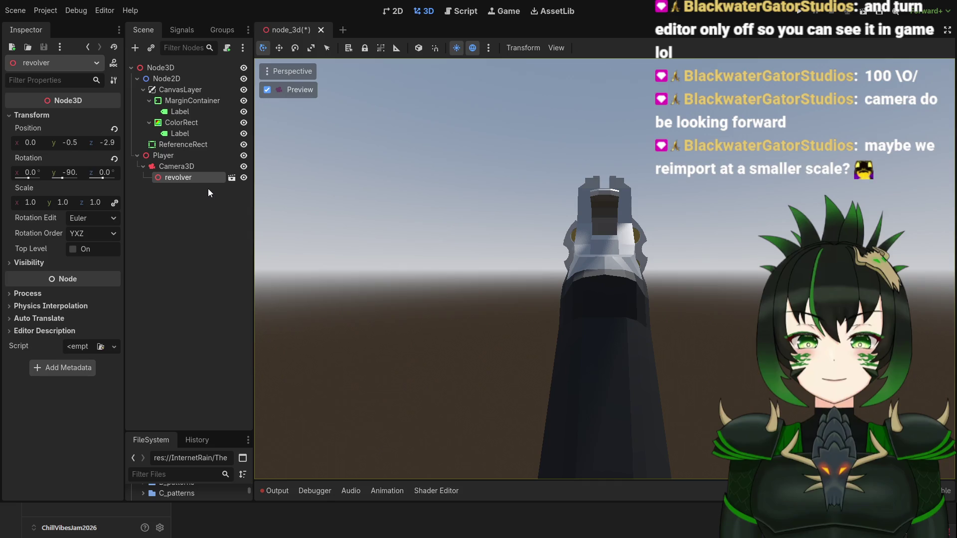
pyautogui.click(268, 89)
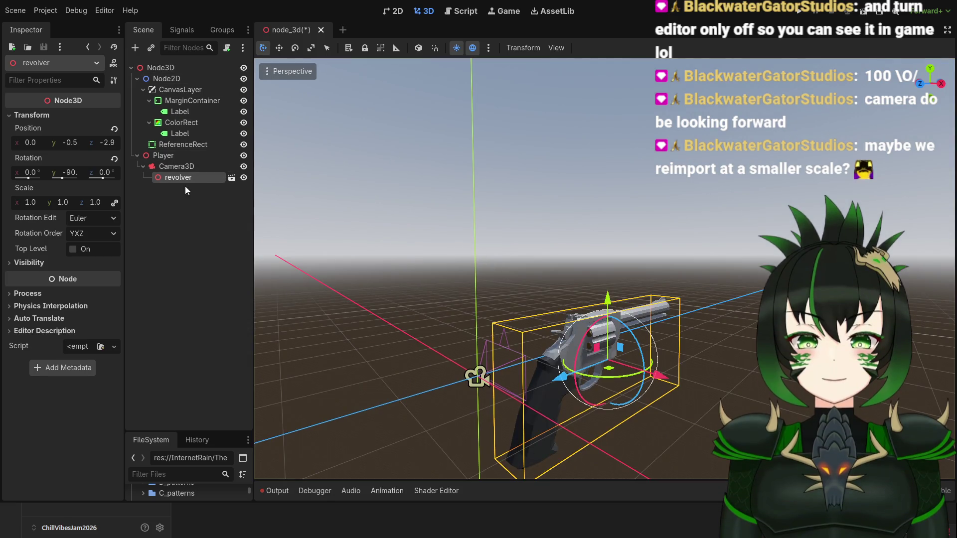
pyautogui.click(197, 168)
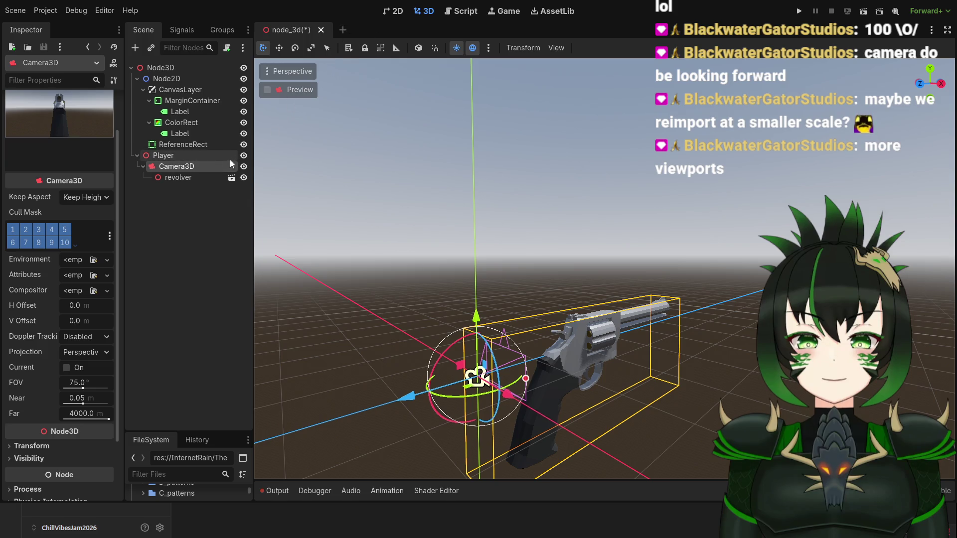
pyautogui.click(344, 31)
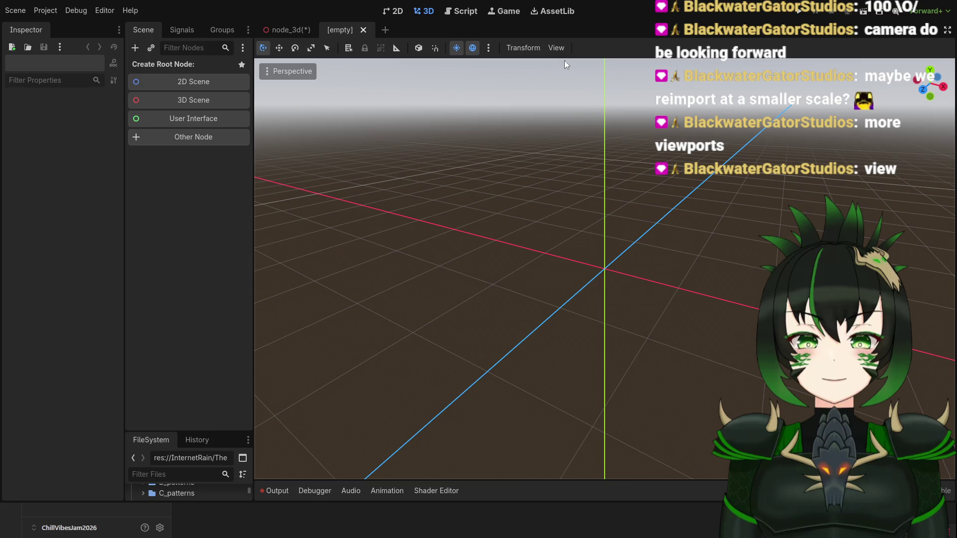
# Close the empty scene and split the 3D view into two side-by-side viewports.
pyautogui.click(364, 30)
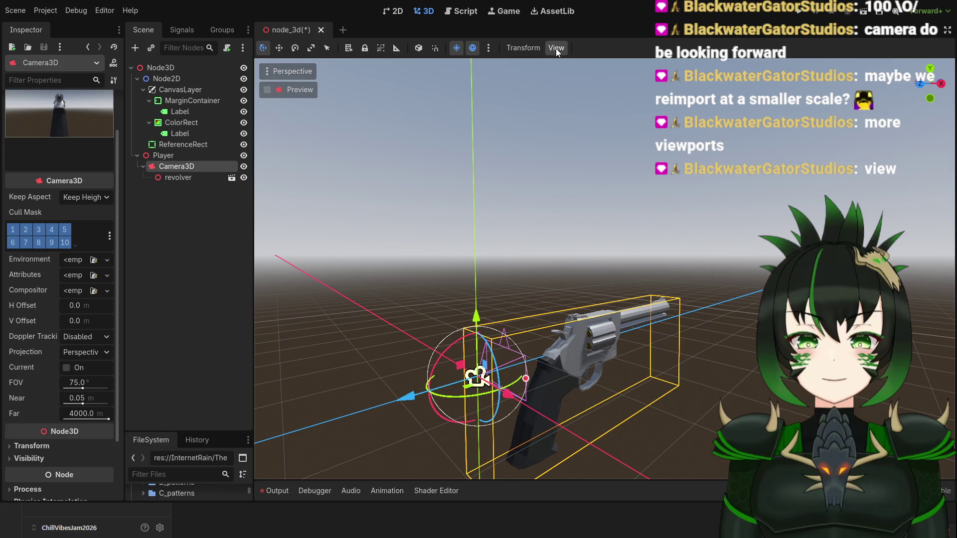
pyautogui.hotkey('ctrl', '2')
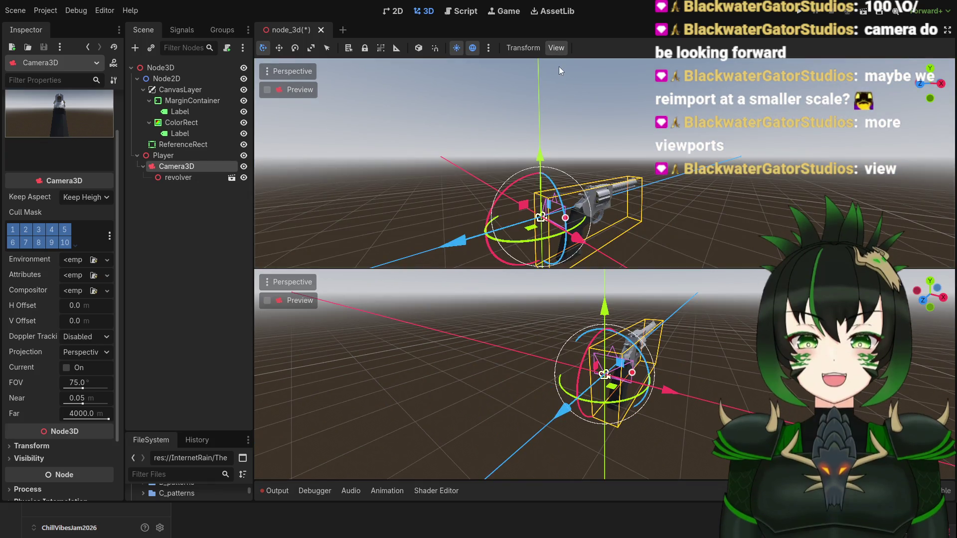
pyautogui.hotkey('ctrl', 'alt', '2')
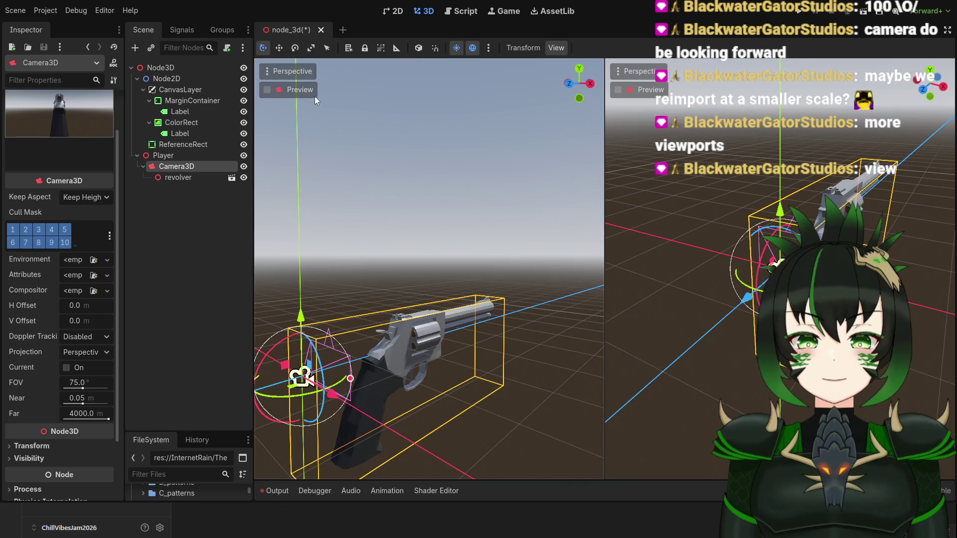
# With camera preview on, move the revolver to 1.04, -1.6, -4.4, rotated about -88° on Y.
pyautogui.click(267, 91)
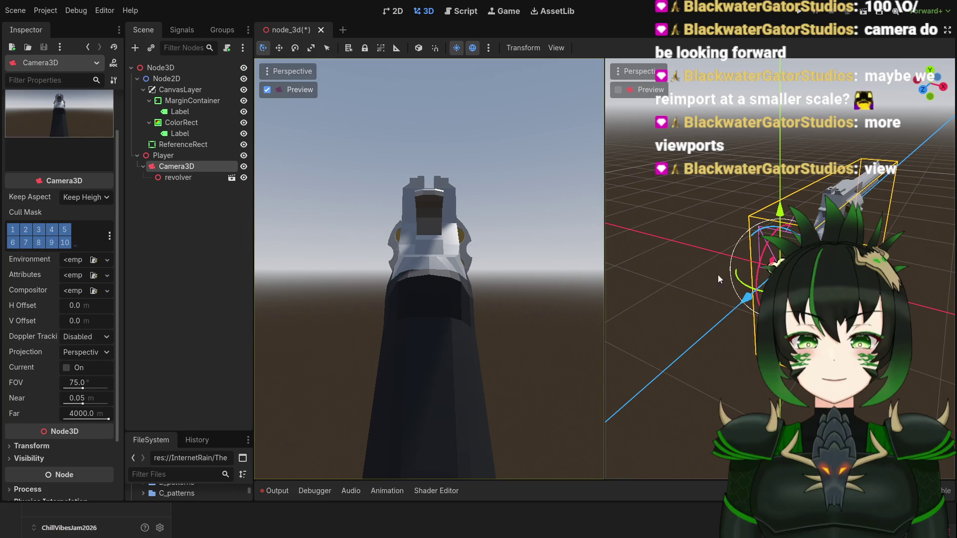
pyautogui.click(179, 177)
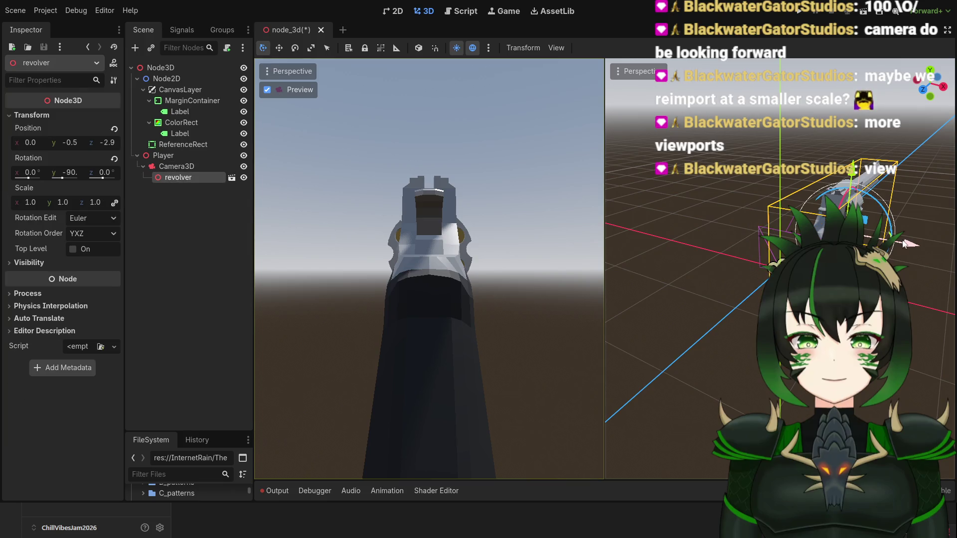
pyautogui.moveTo(904, 244); pyautogui.dragTo(949, 259)
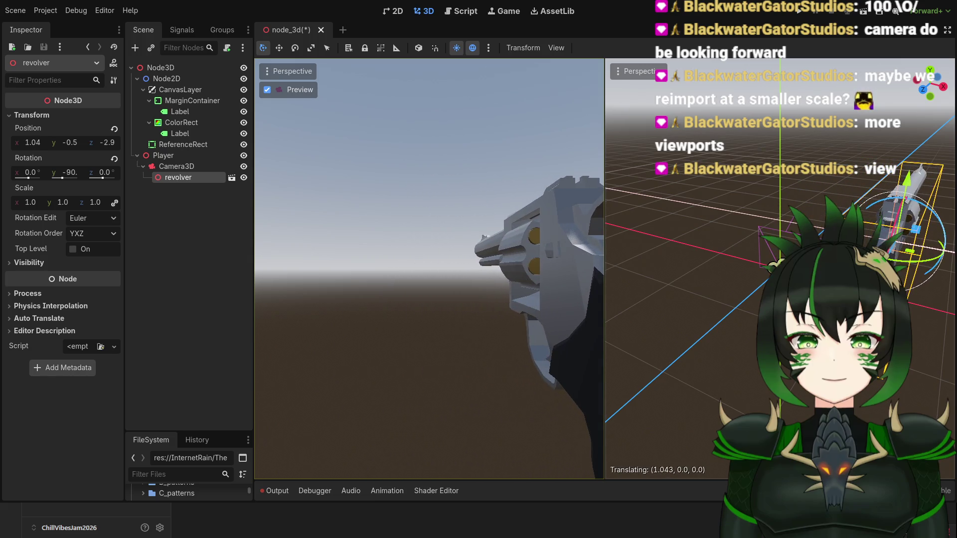
pyautogui.moveTo(907, 178)
pyautogui.mouseDown()
pyautogui.moveTo(910, 244)
pyautogui.moveTo(900, 224)
pyautogui.moveTo(910, 206)
pyautogui.mouseUp()
pyautogui.moveTo(720, 315); pyautogui.dragTo(698, 321)
pyautogui.moveTo(877, 235); pyautogui.dragTo(862, 245)
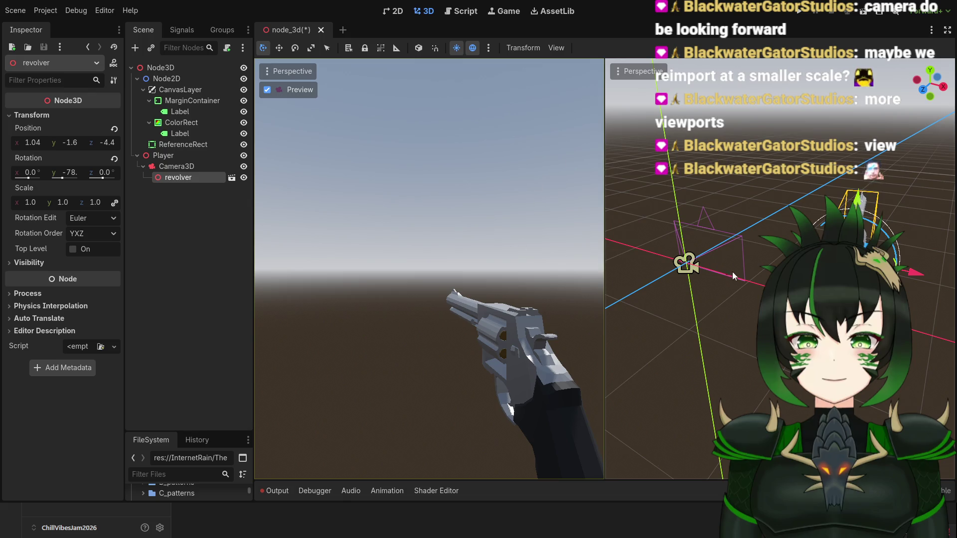
pyautogui.moveTo(738, 282); pyautogui.dragTo(732, 246)
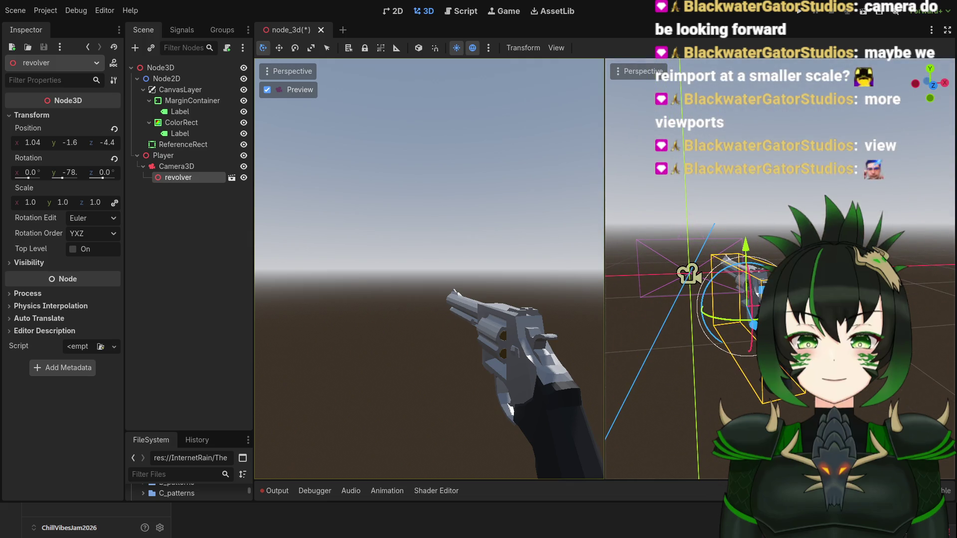
pyautogui.moveTo(753, 308); pyautogui.dragTo(775, 310)
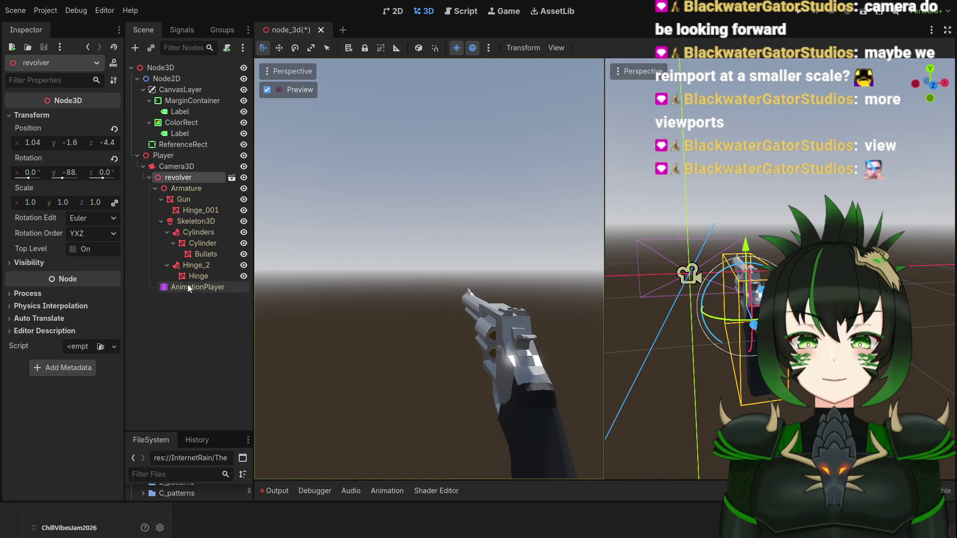
# Open the revolver's AnimationPlayer, play the Cycle animation, and rewind it to the start.
pyautogui.click(197, 288)
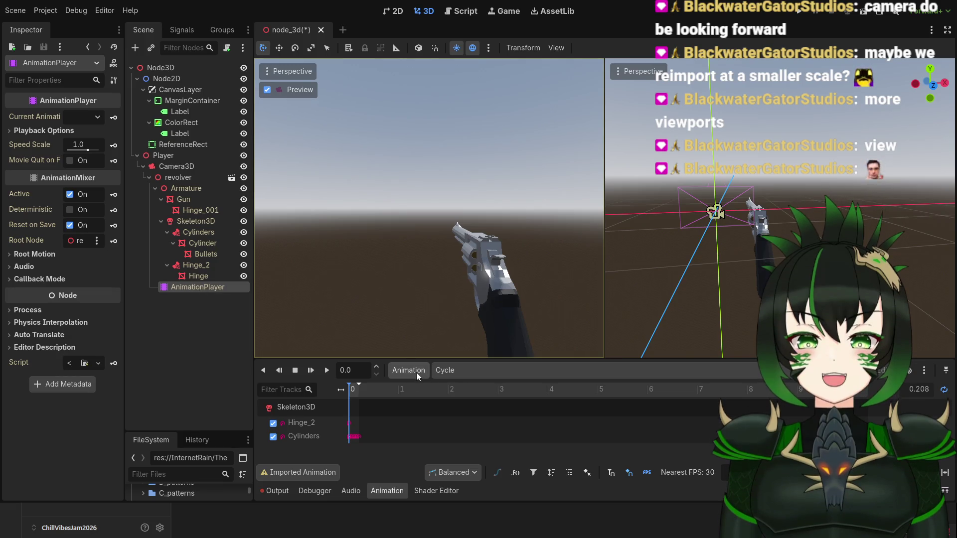
pyautogui.click(327, 373)
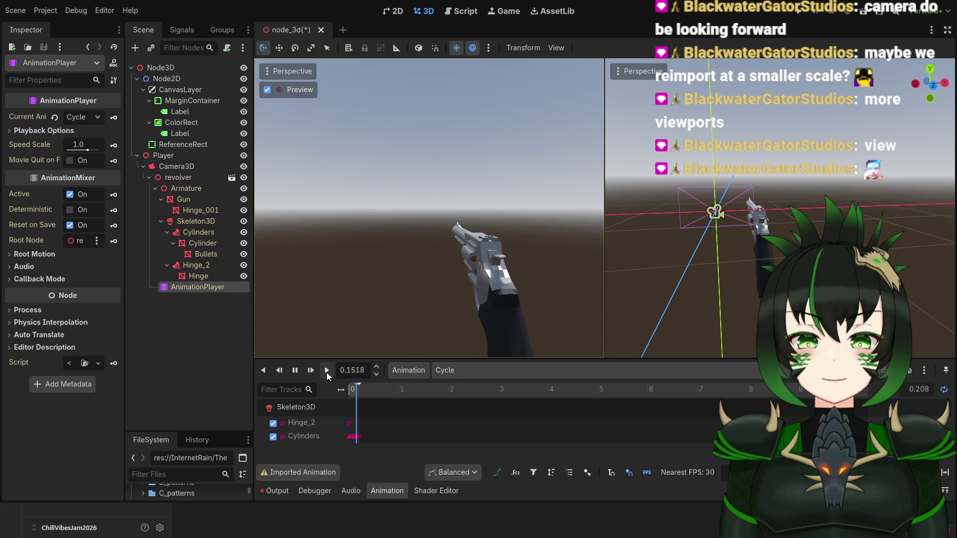
pyautogui.click(299, 373)
pyautogui.moveTo(358, 393); pyautogui.dragTo(340, 391)
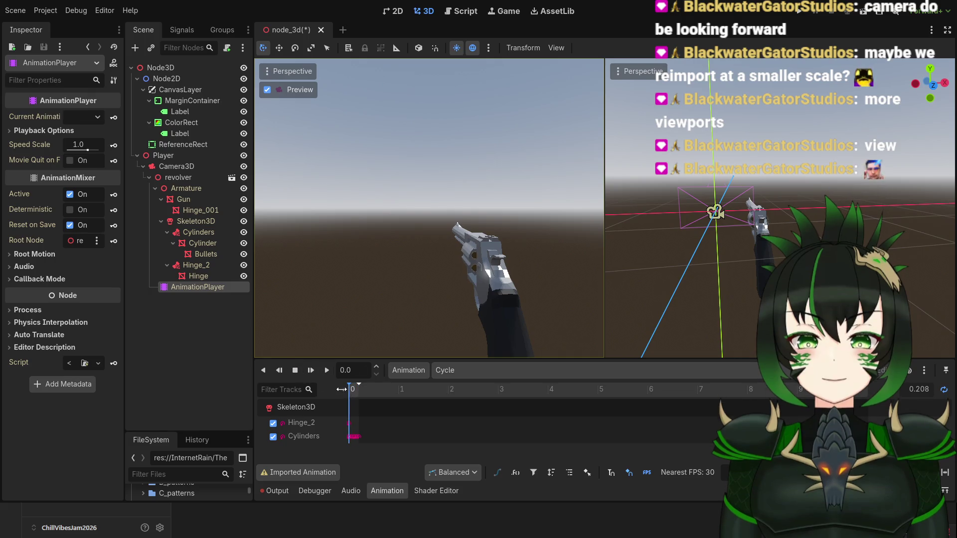
# Preview the HingeOut and HingeIn animations, then switch back to Cycle.
pyautogui.click(449, 371)
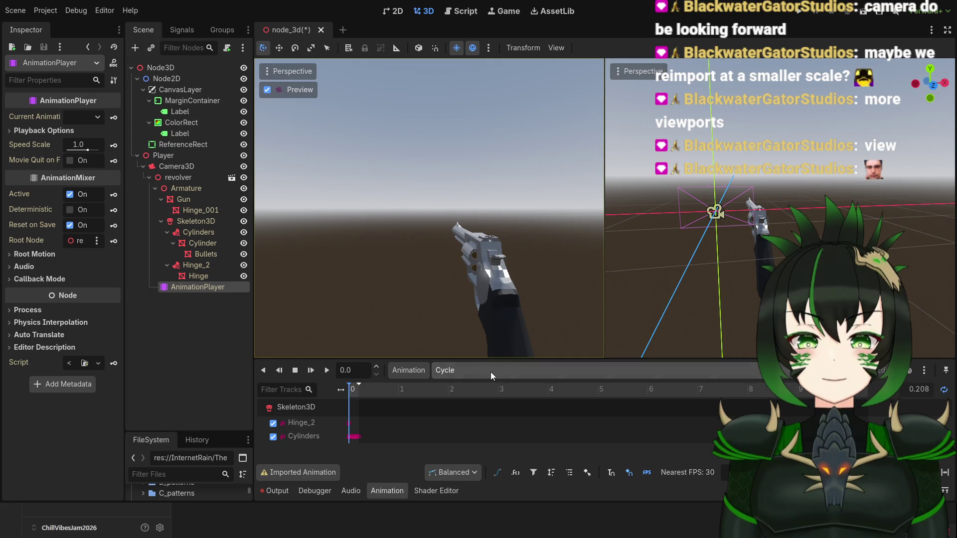
pyautogui.click(468, 413)
pyautogui.click(327, 371)
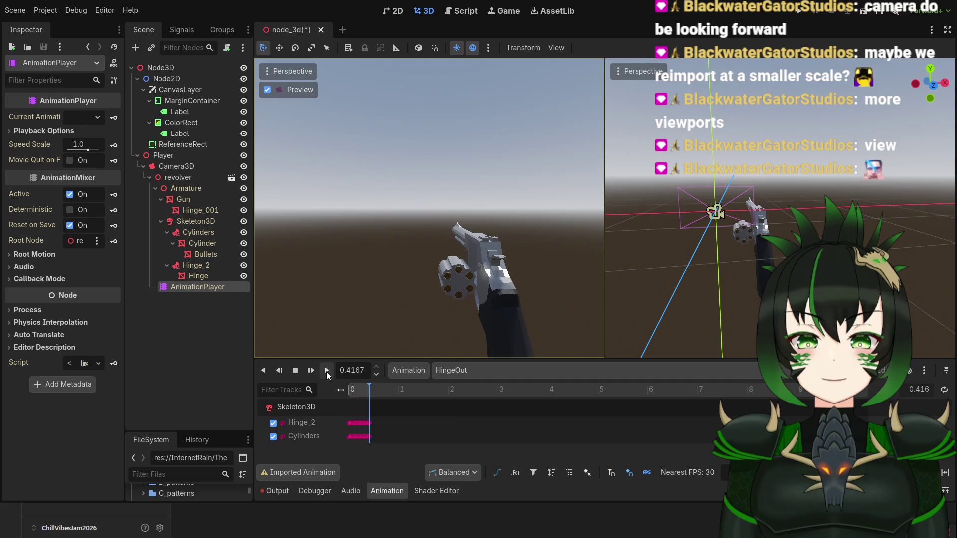
pyautogui.click(468, 397)
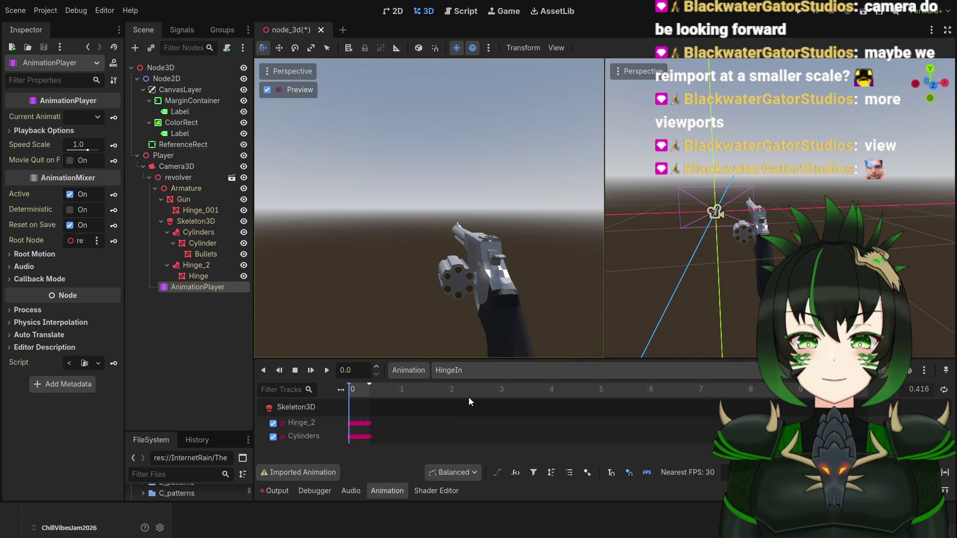
pyautogui.click(325, 373)
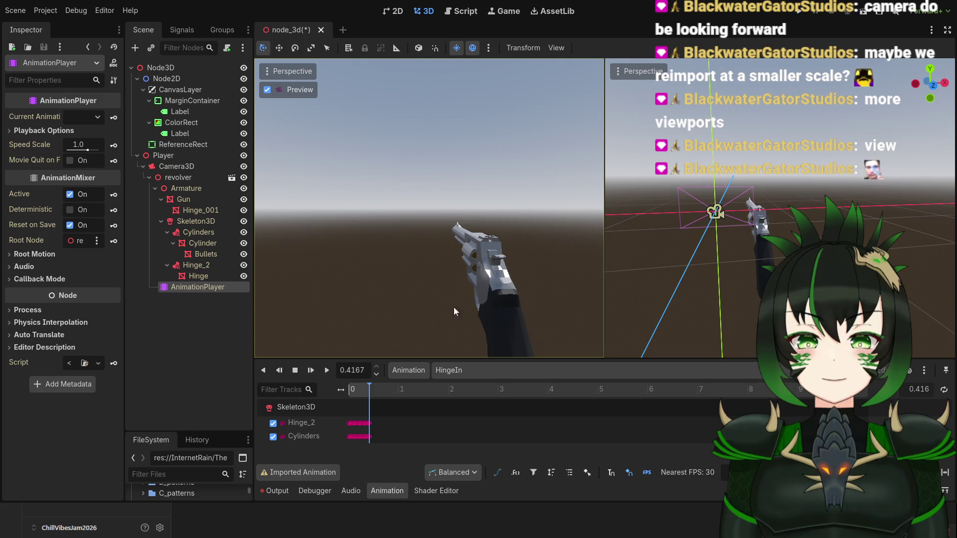
pyautogui.moveTo(365, 387); pyautogui.dragTo(349, 388)
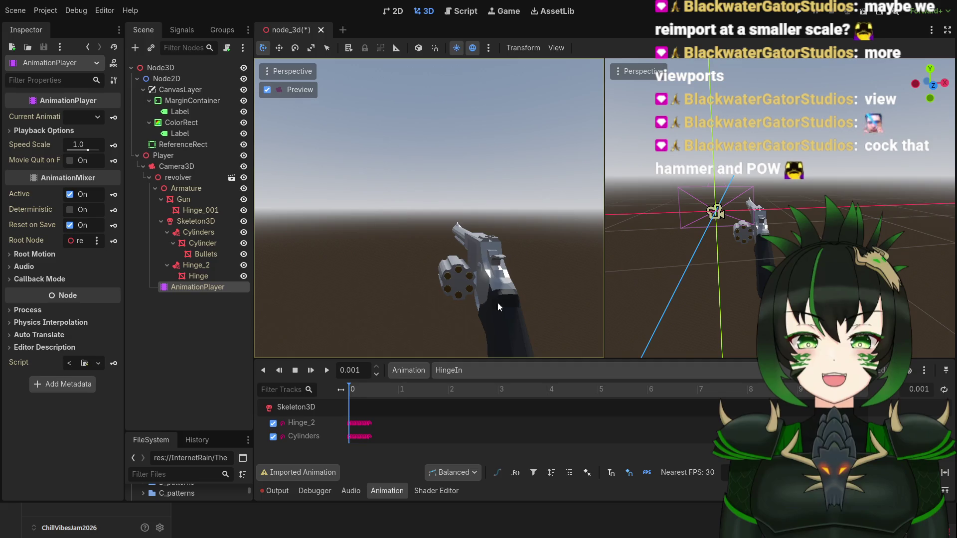
pyautogui.click(468, 372)
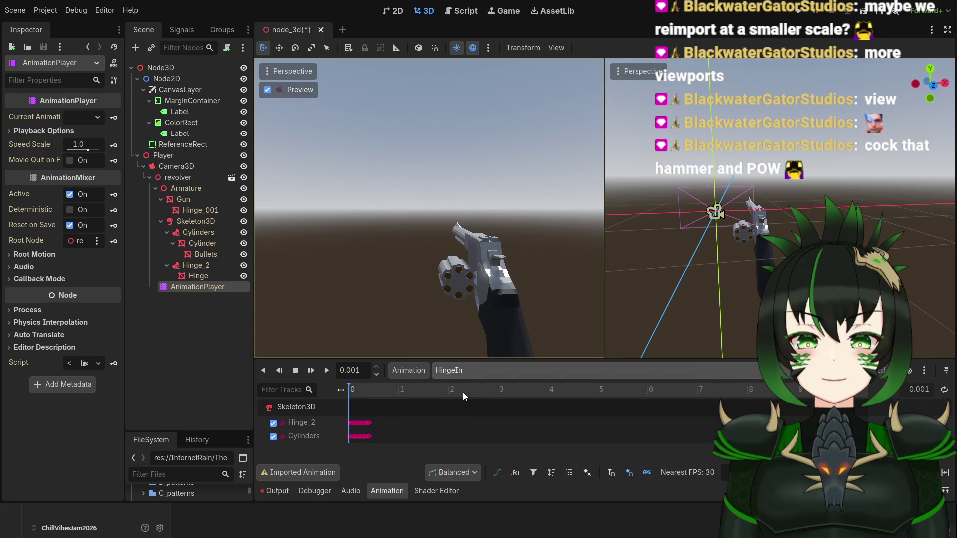
pyautogui.click(462, 392)
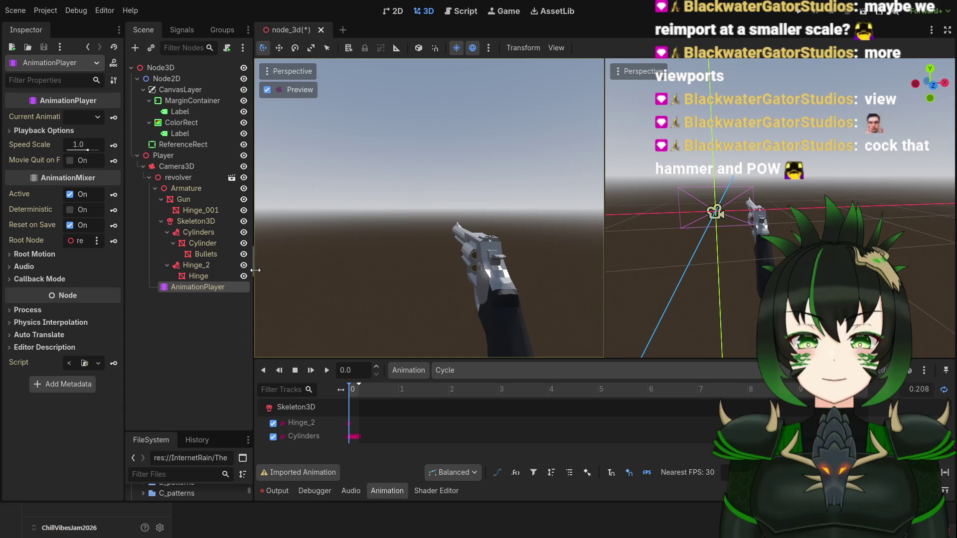
# Add a new Node3D under Camera3D and move the revolver inside it.
pyautogui.click(142, 166)
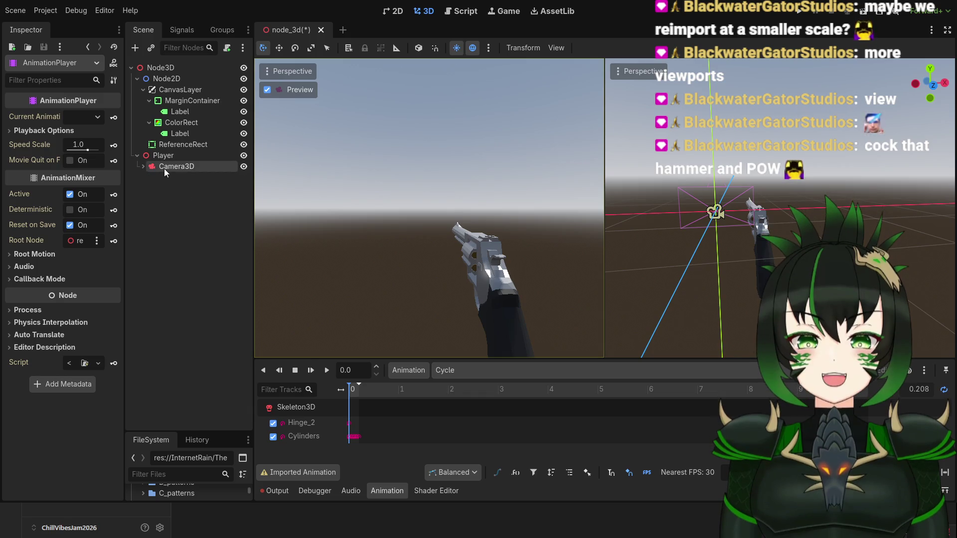
pyautogui.click(144, 168)
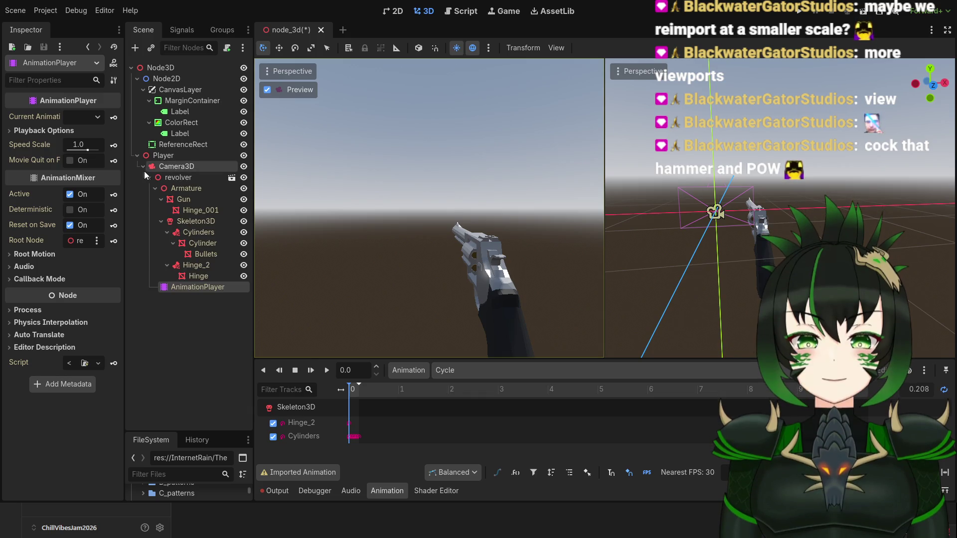
pyautogui.click(190, 181)
pyautogui.click(195, 168)
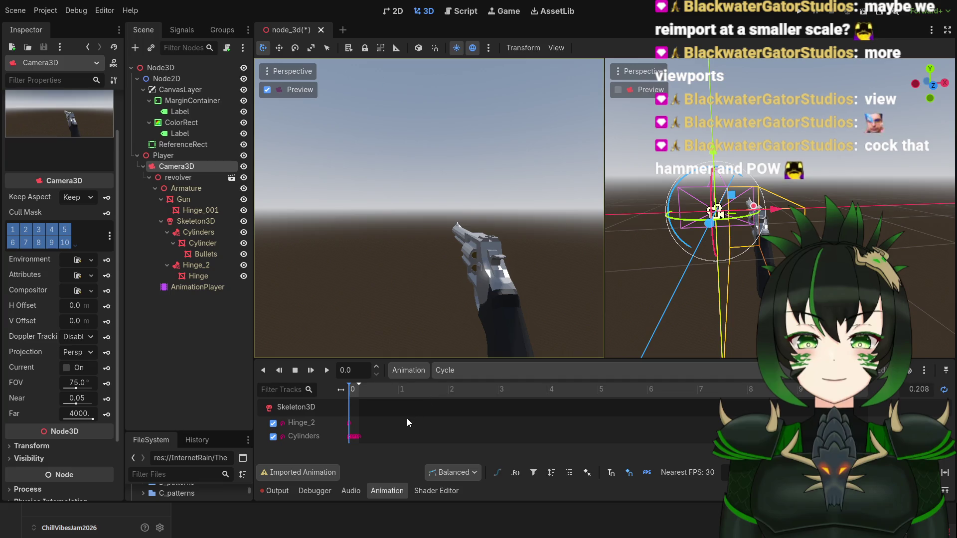
pyautogui.hotkey('ctrl', 'v')
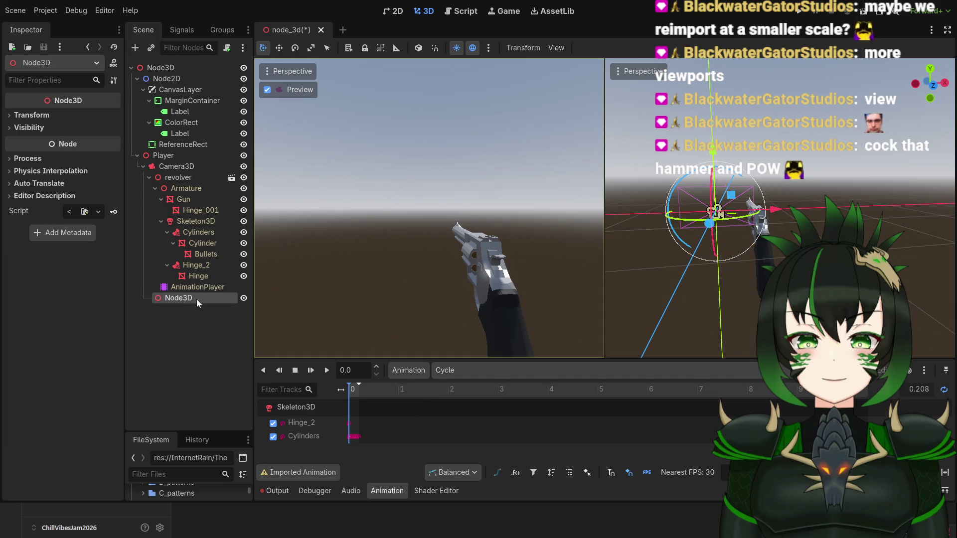
pyautogui.click(184, 179)
pyautogui.moveTo(184, 180)
pyautogui.mouseDown()
pyautogui.moveTo(204, 267)
pyautogui.moveTo(202, 299)
pyautogui.moveTo(191, 300)
pyautogui.mouseUp()
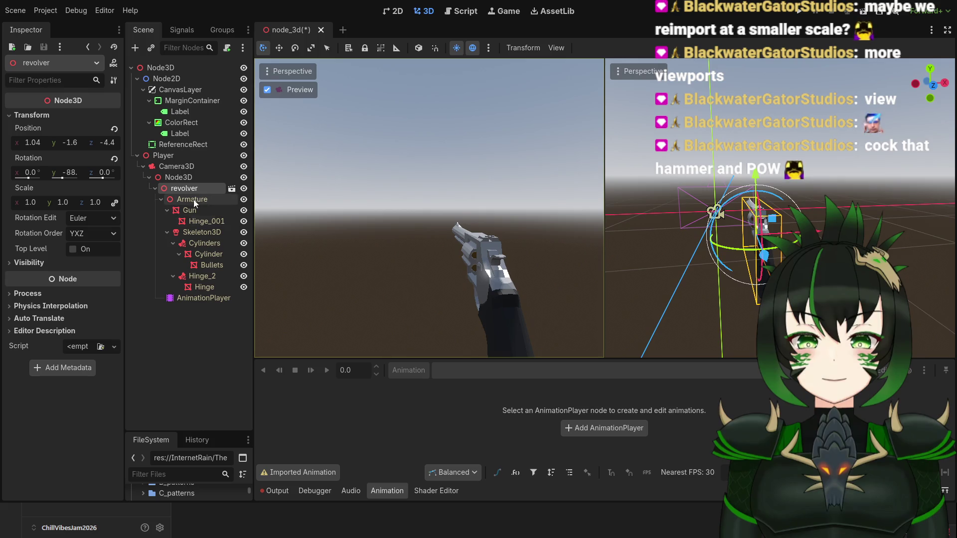
# Rename the holder node to GunHolder, collapse its branch, and select Player.
pyautogui.click(190, 178)
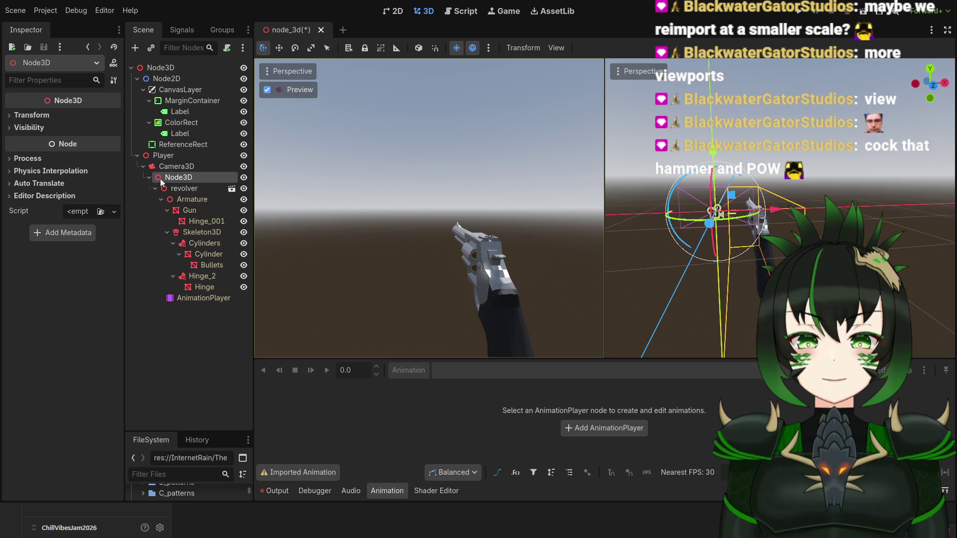
pyautogui.write('GunHolder')
pyautogui.press('Return')
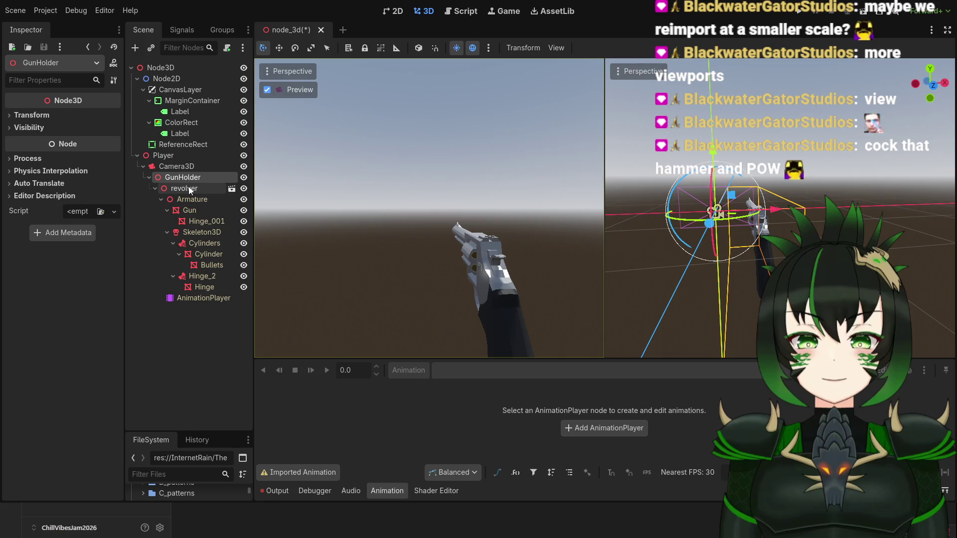
pyautogui.click(149, 178)
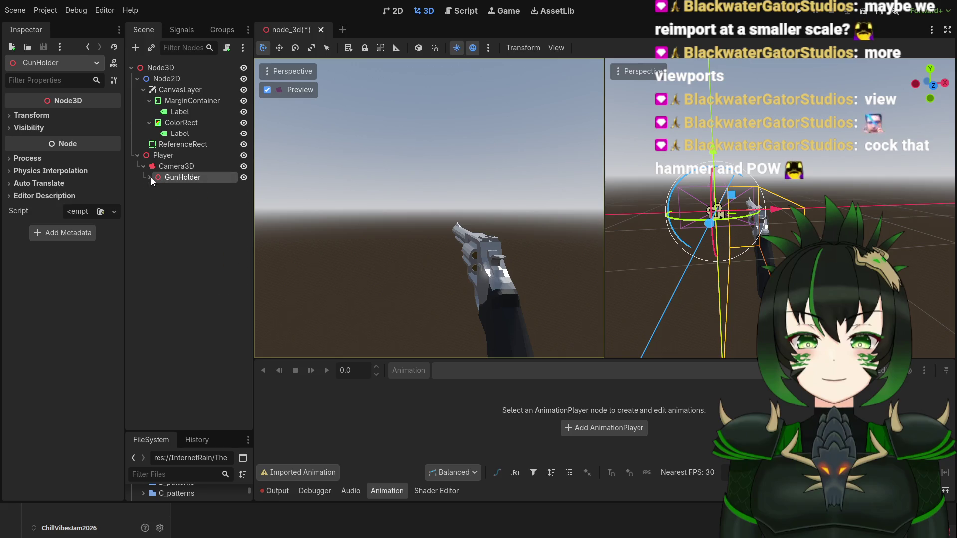
pyautogui.click(172, 159)
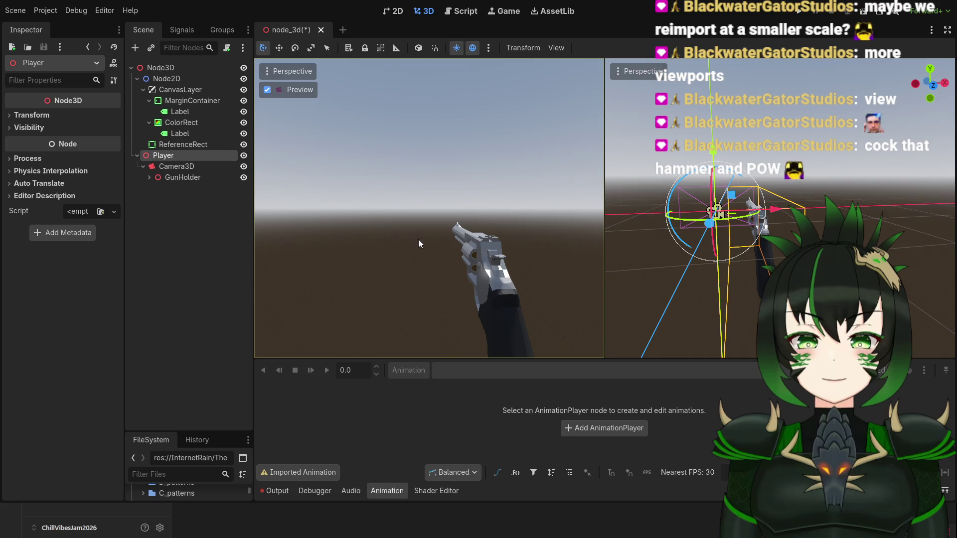
# Add a CollisionShape3D under Player with a new CapsuleShape3D and orbit to inspect it.
pyautogui.hotkey('ctrl', 'v')
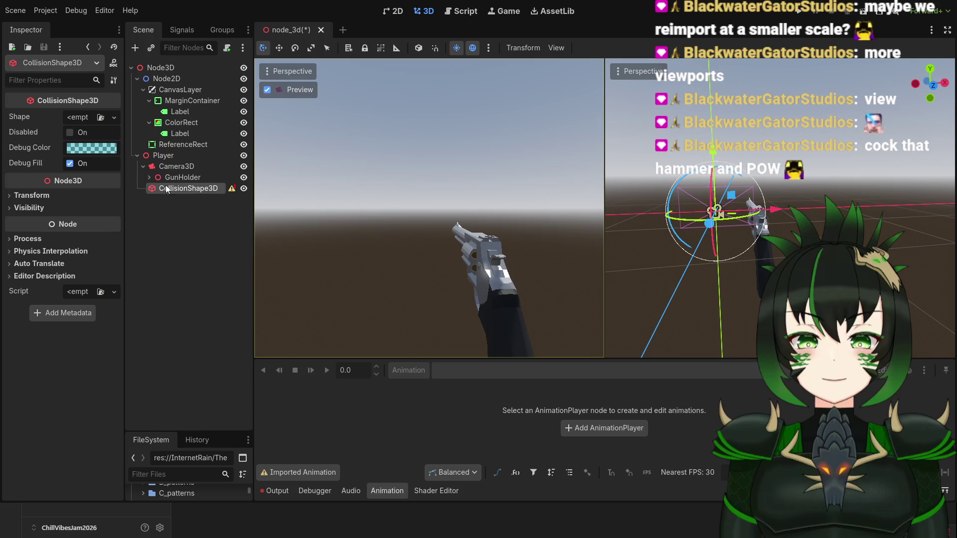
pyautogui.click(85, 116)
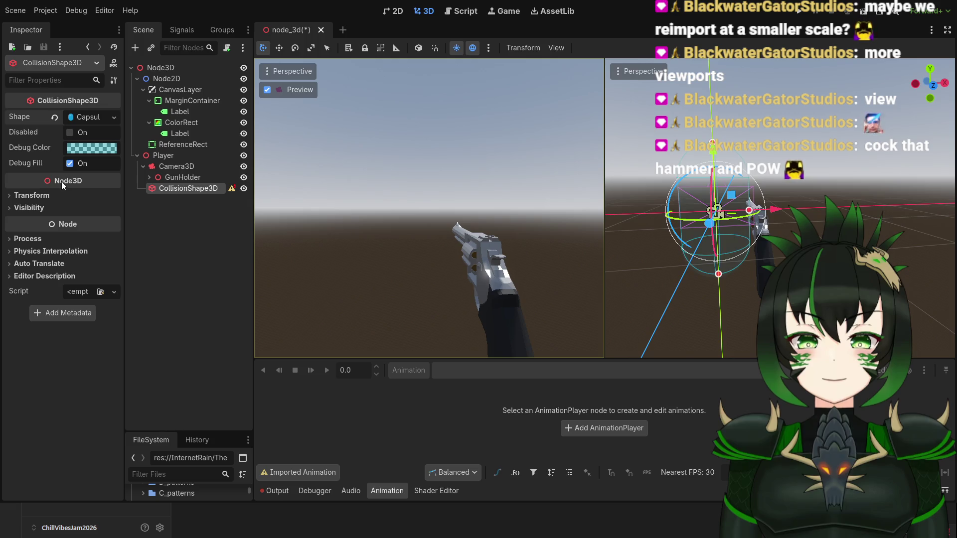
pyautogui.moveTo(733, 346)
pyautogui.mouseDown()
pyautogui.moveTo(911, 249)
pyautogui.moveTo(753, 301)
pyautogui.moveTo(847, 292)
pyautogui.moveTo(892, 259)
pyautogui.moveTo(833, 270)
pyautogui.mouseUp()
pyautogui.scroll(-5, 911, 249)
pyautogui.scroll(5, 892, 259)
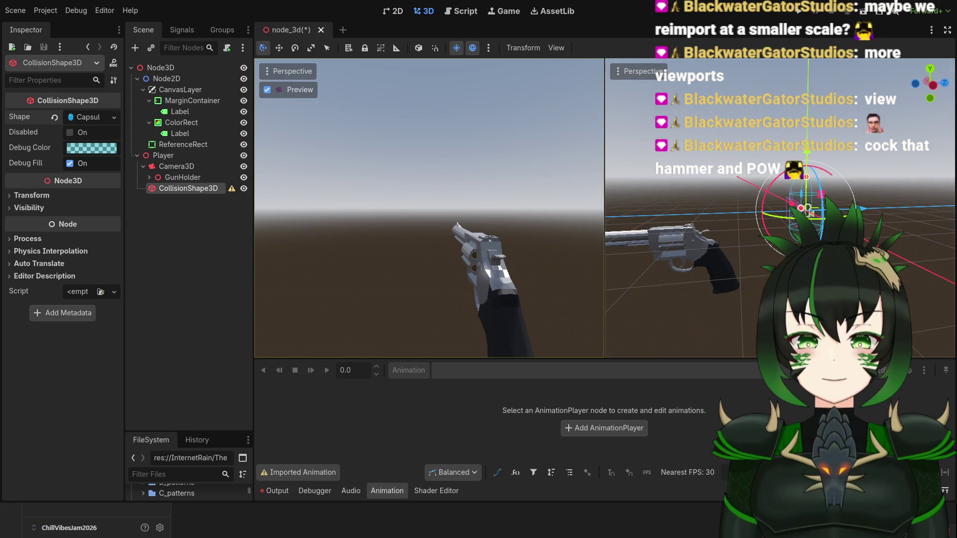
pyautogui.scroll(-3, 832, 269)
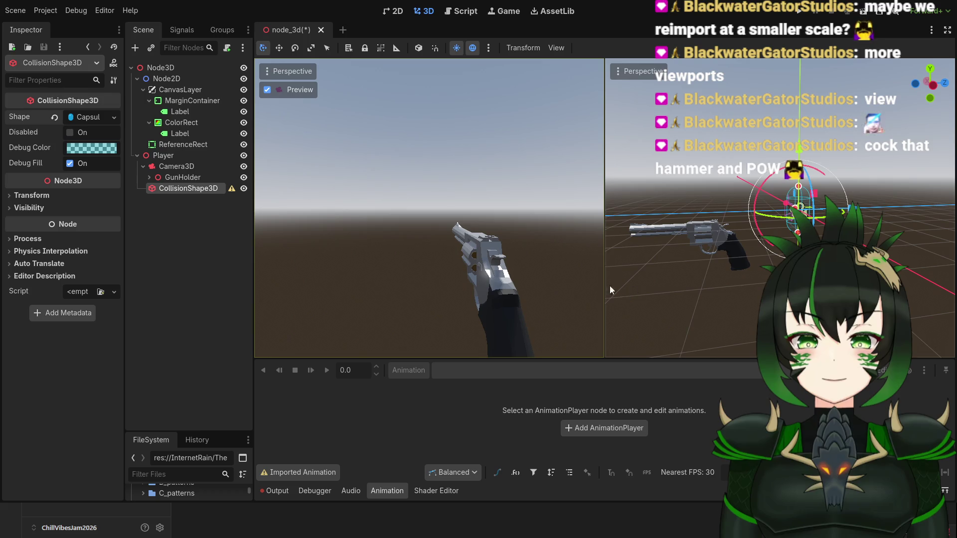
pyautogui.scroll(-2, 724, 283)
pyautogui.moveTo(725, 279)
pyautogui.mouseDown()
pyautogui.moveTo(842, 195)
pyautogui.moveTo(818, 209)
pyautogui.moveTo(820, 230)
pyautogui.moveTo(907, 241)
pyautogui.moveTo(882, 205)
pyautogui.moveTo(848, 199)
pyautogui.mouseUp()
pyautogui.scroll(8, 843, 194)
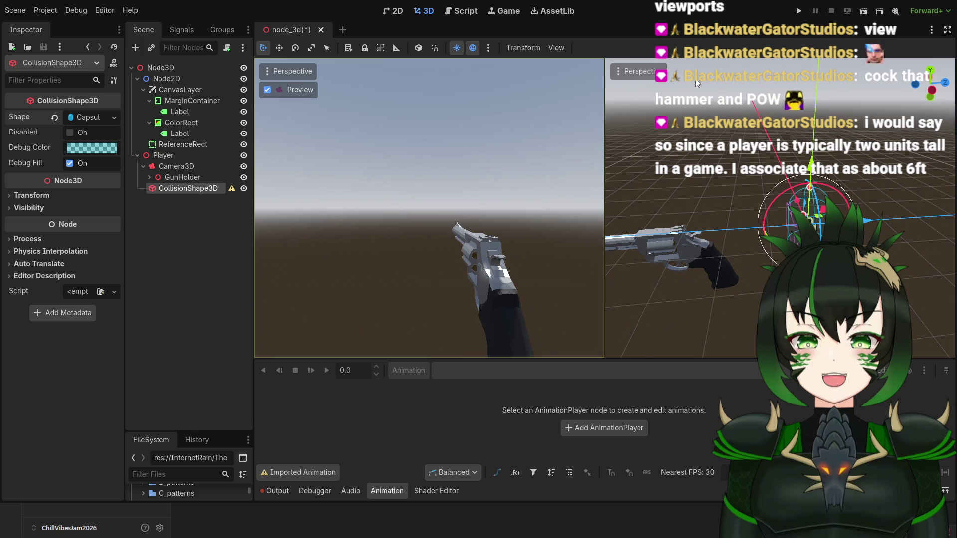
# Select the revolver node under GunHolder and shrink its scale to 0.1.
pyautogui.moveTo(740, 213); pyautogui.dragTo(814, 213)
pyautogui.scroll(-3, 621, 193)
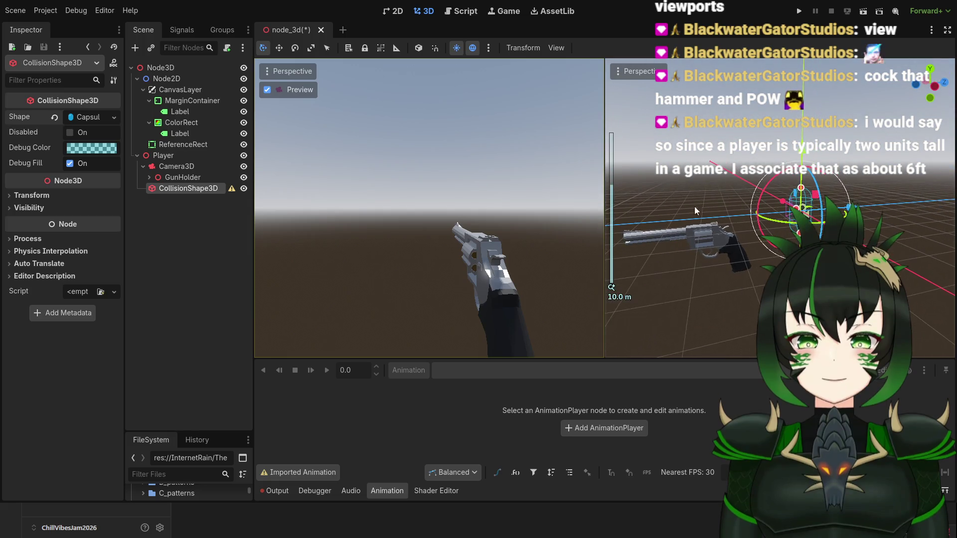
pyautogui.click(149, 178)
pyautogui.click(189, 189)
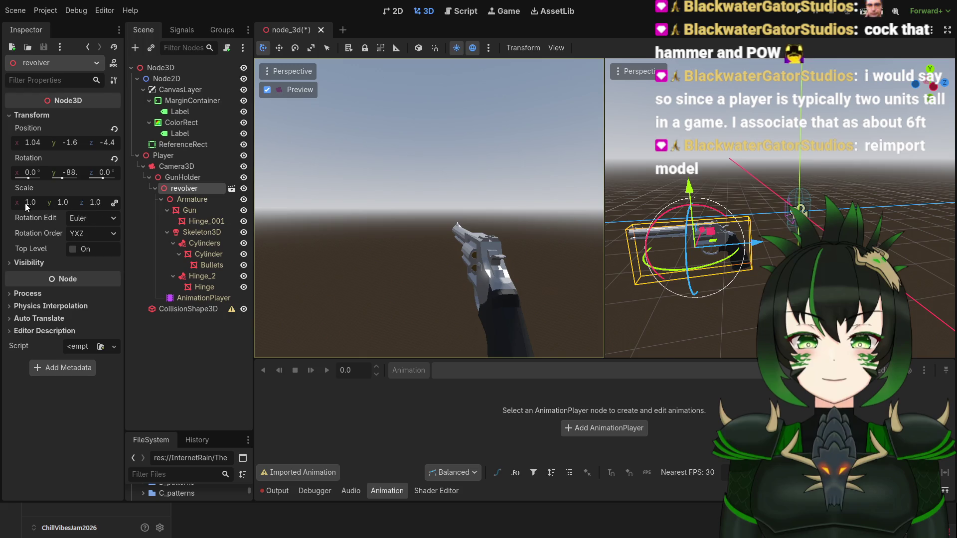
pyautogui.moveTo(16, 203); pyautogui.dragTo(1, 203)
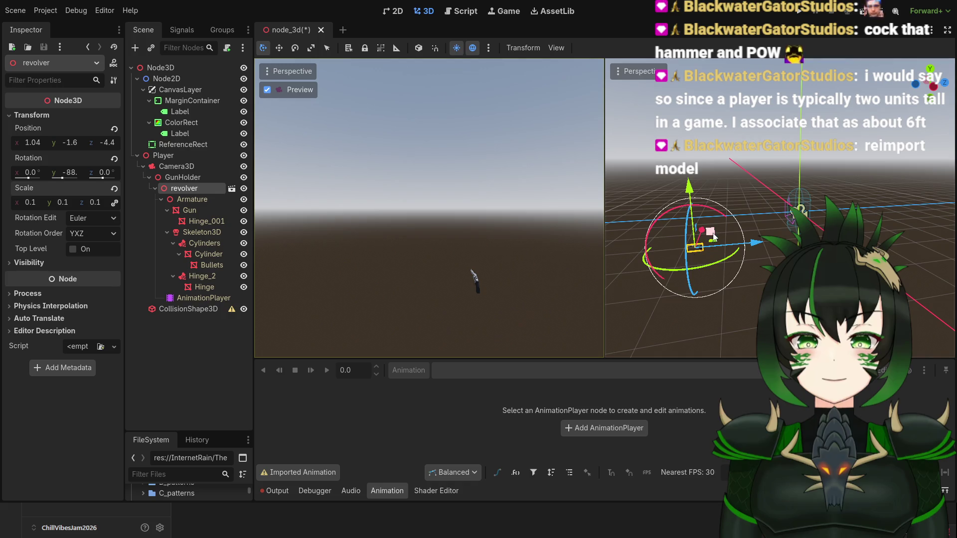
# Move the revolver to position 0.26, -0.2, -0.6, just in front of the camera.
pyautogui.moveTo(716, 238)
pyautogui.mouseDown()
pyautogui.moveTo(718, 222)
pyautogui.moveTo(745, 202)
pyautogui.moveTo(786, 205)
pyautogui.moveTo(780, 212)
pyautogui.moveTo(797, 221)
pyautogui.moveTo(768, 226)
pyautogui.mouseUp()
pyautogui.scroll(2, 722, 265)
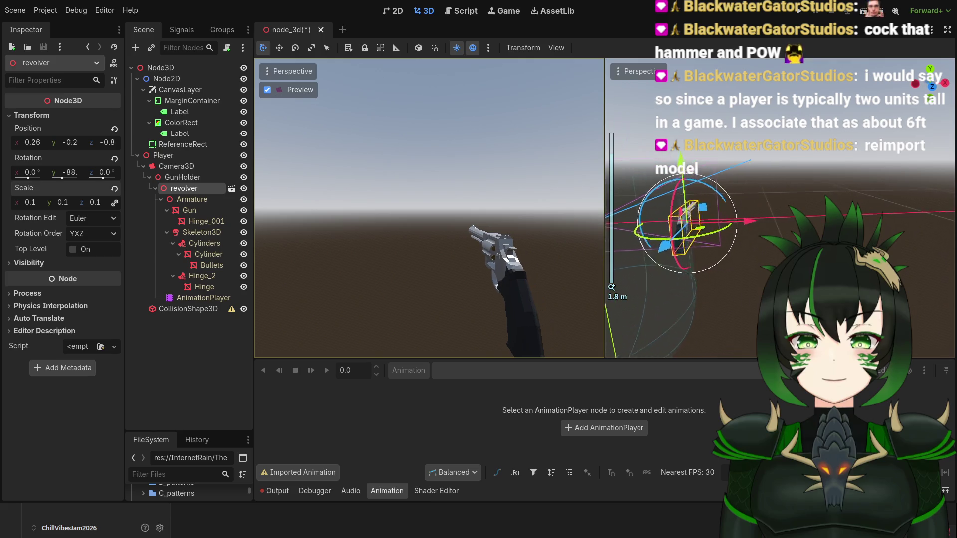
pyautogui.moveTo(615, 239)
pyautogui.mouseDown()
pyautogui.moveTo(911, 232)
pyautogui.moveTo(615, 238)
pyautogui.moveTo(633, 256)
pyautogui.moveTo(488, 197)
pyautogui.mouseUp()
pyautogui.moveTo(757, 180)
pyautogui.mouseDown()
pyautogui.moveTo(758, 195)
pyautogui.moveTo(760, 172)
pyautogui.moveTo(758, 184)
pyautogui.mouseUp()
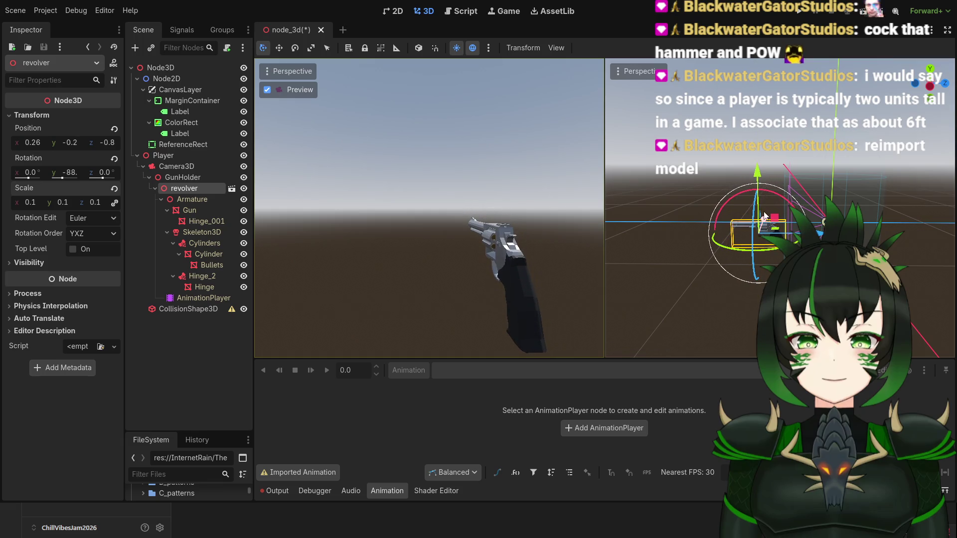
pyautogui.moveTo(758, 226); pyautogui.dragTo(772, 229)
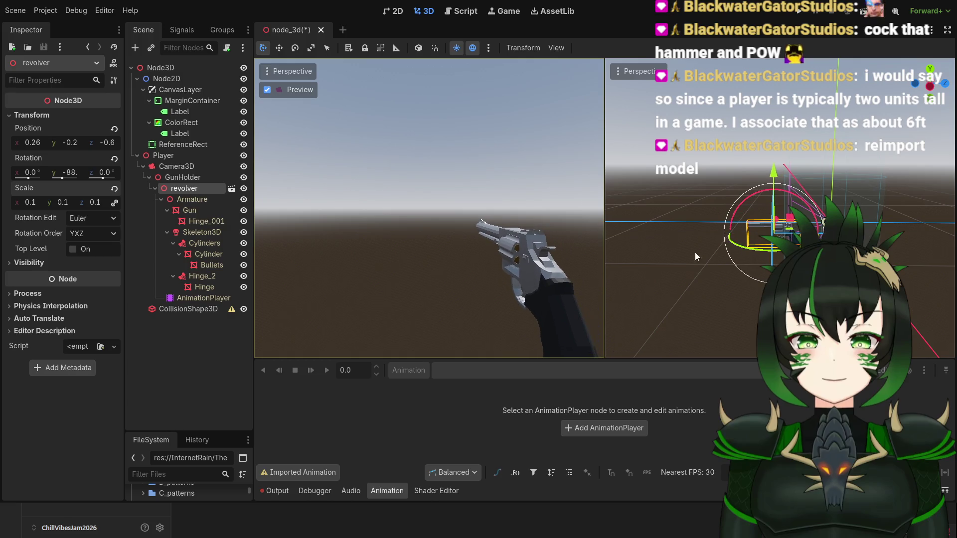
pyautogui.moveTo(778, 279)
pyautogui.mouseDown()
pyautogui.moveTo(690, 330)
pyautogui.moveTo(691, 320)
pyautogui.mouseUp()
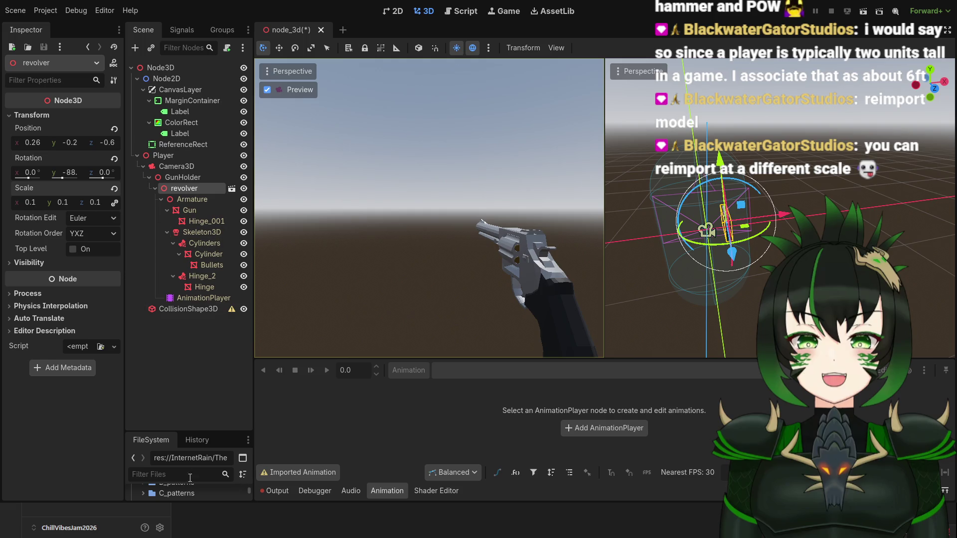
# Enlarge the FileSystem dock and select revolver.glb in the file list.
pyautogui.scroll(-1, 197, 492)
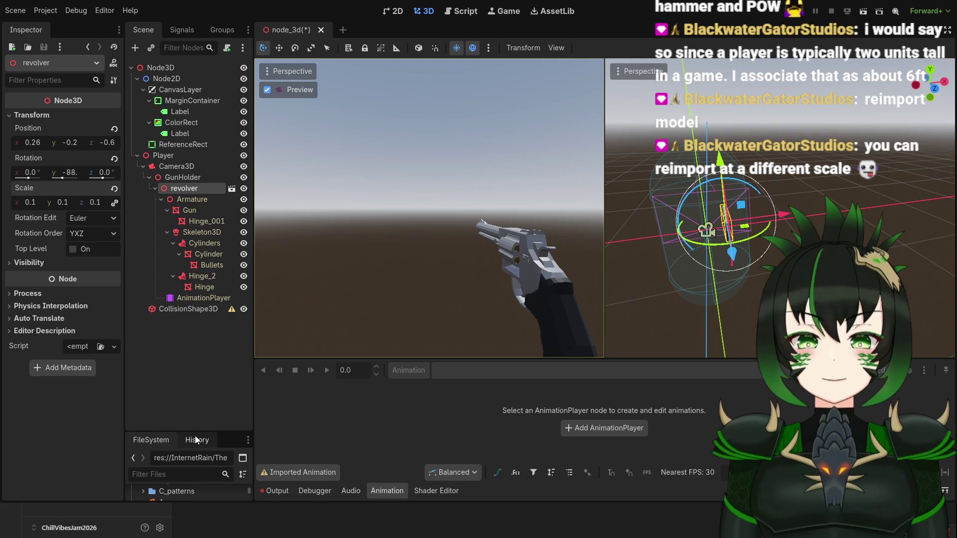
pyautogui.moveTo(208, 430); pyautogui.dragTo(219, 267)
pyautogui.scroll(-3, 205, 434)
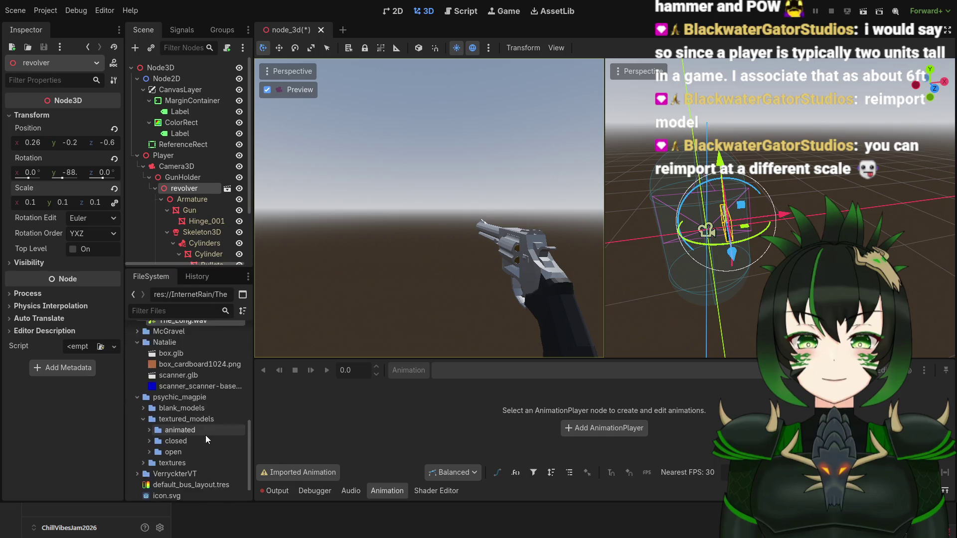
pyautogui.scroll(-2, 206, 434)
pyautogui.click(196, 490)
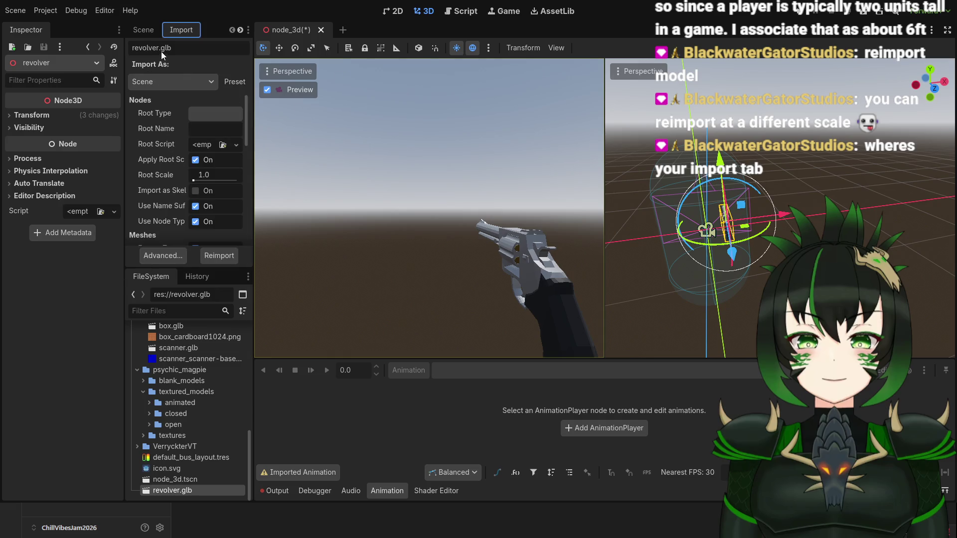
# Set revolver.glb's import Root Scale to 0.1 and reimport it.
pyautogui.moveTo(187, 31); pyautogui.dragTo(93, 32)
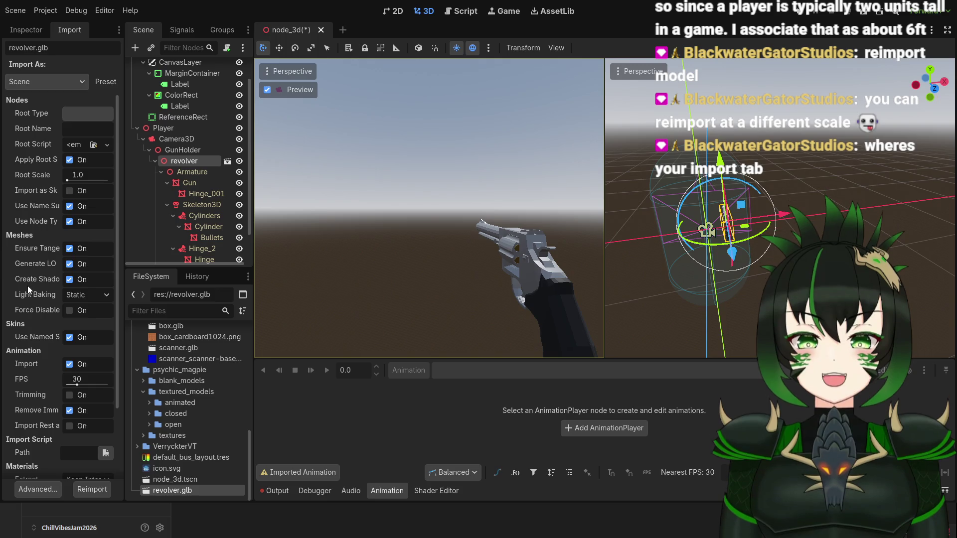
pyautogui.scroll(-1, 191, 229)
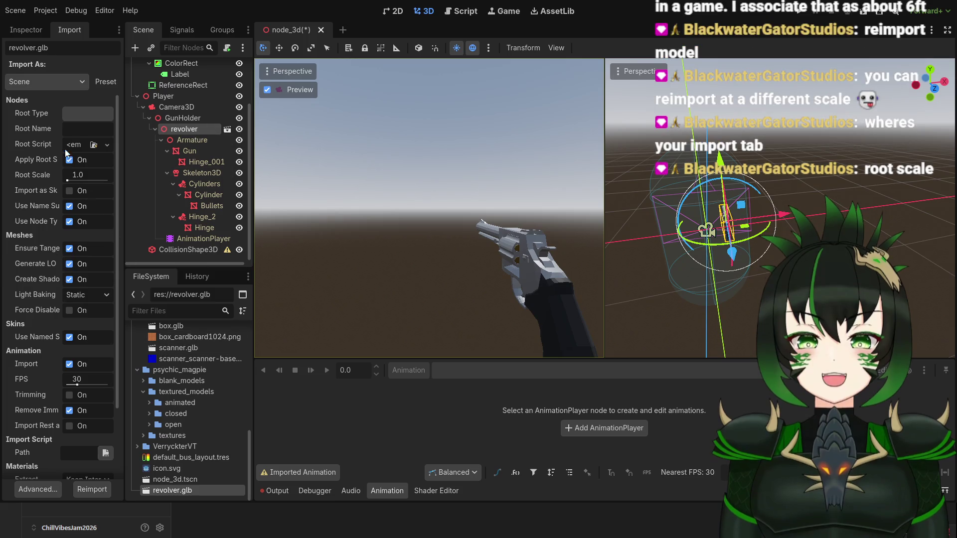
pyautogui.click(72, 178)
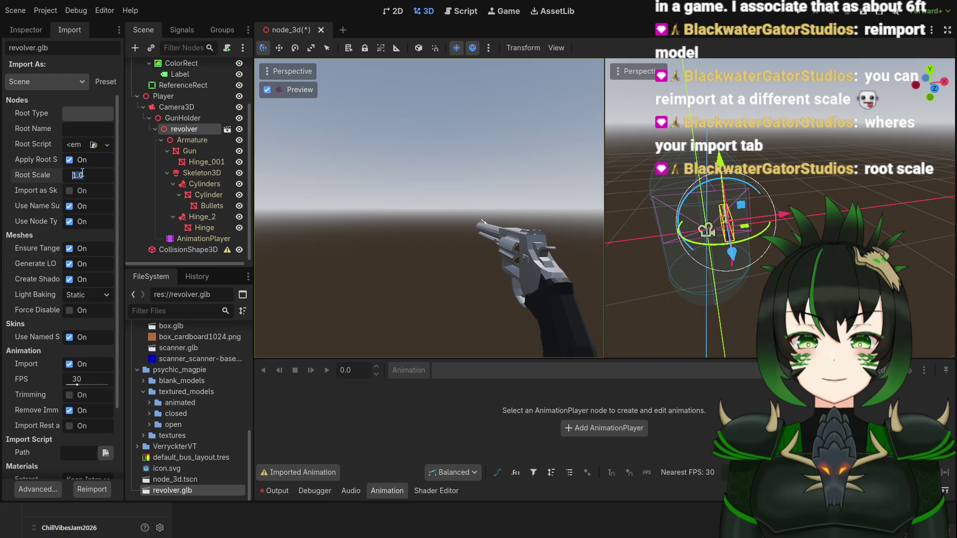
pyautogui.write('0.1')
pyautogui.press('Return')
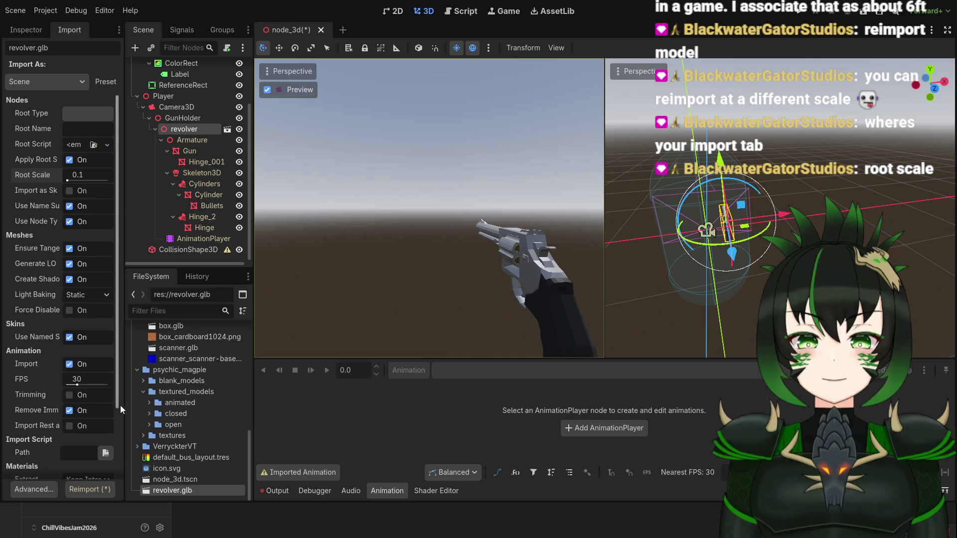
pyautogui.click(106, 489)
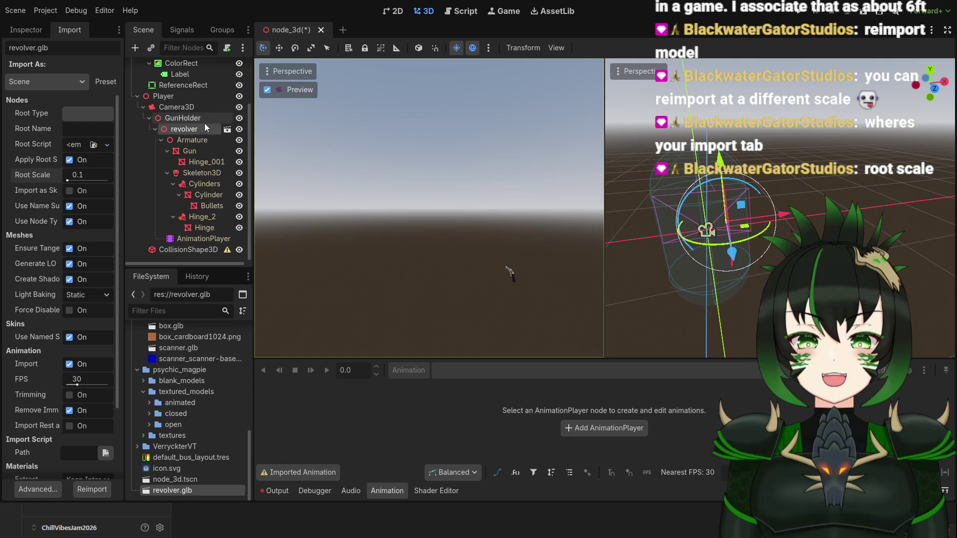
# Reset the revolver node's Transform Scale to 1 on all axes in the Inspector.
pyautogui.click(40, 28)
pyautogui.click(13, 115)
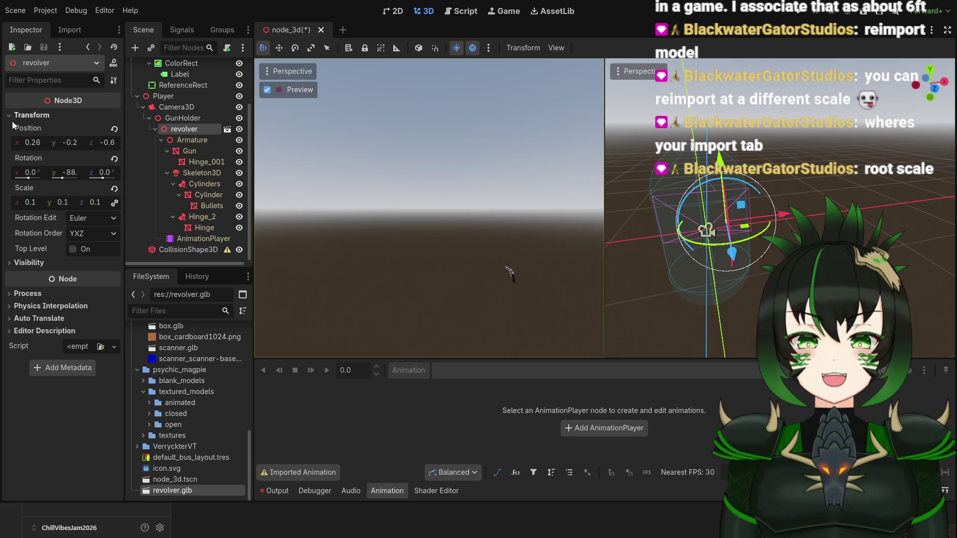
pyautogui.click(35, 203)
pyautogui.write('1')
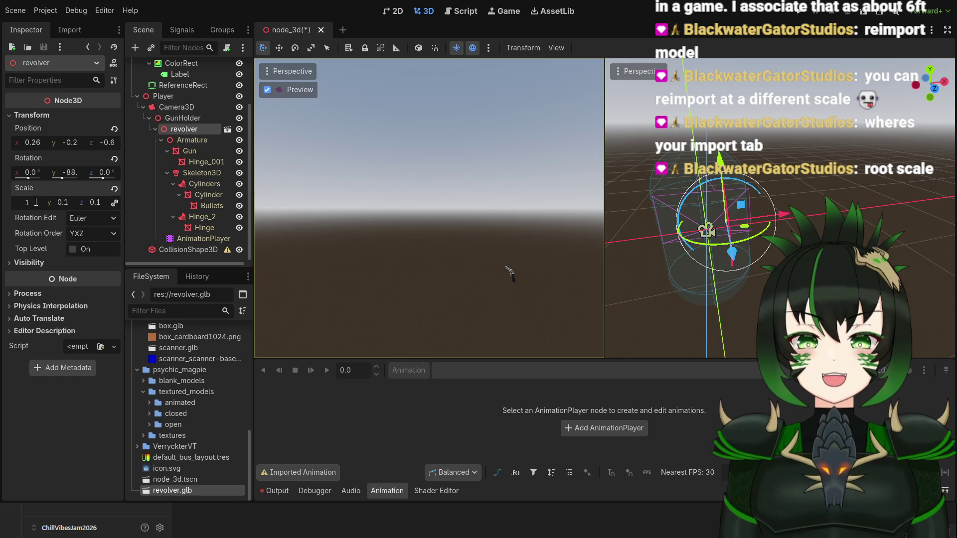
pyautogui.press('Return')
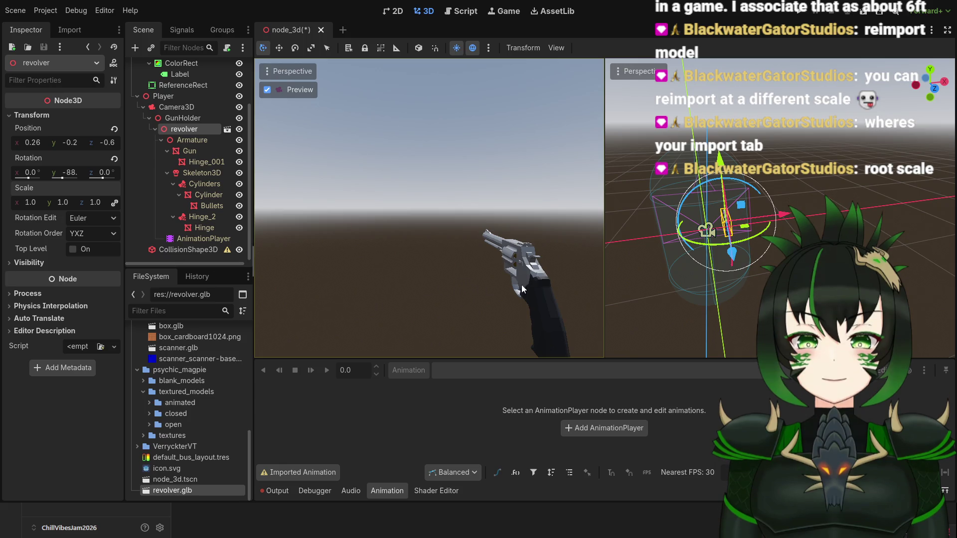
pyautogui.moveTo(657, 281)
pyautogui.mouseDown()
pyautogui.moveTo(844, 211)
pyautogui.moveTo(779, 256)
pyautogui.moveTo(690, 282)
pyautogui.mouseUp()
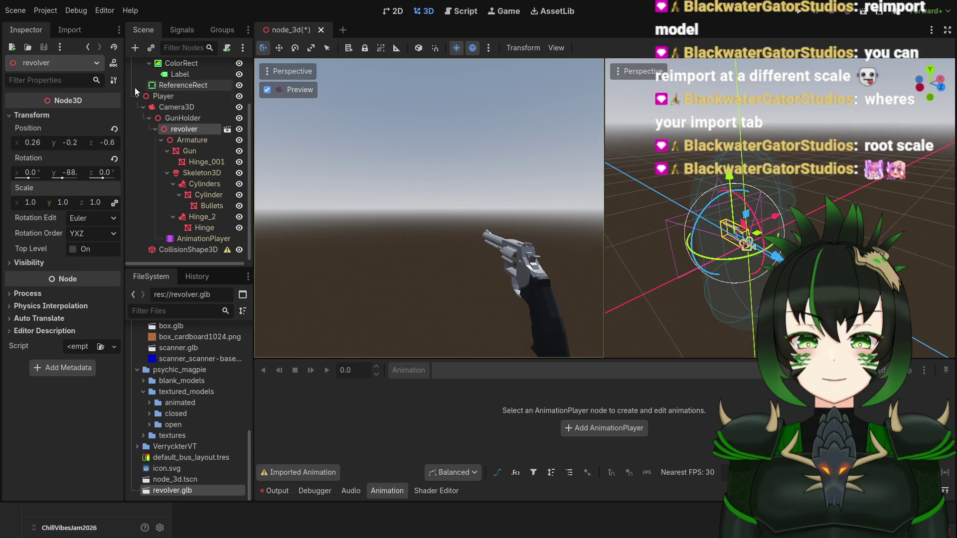
pyautogui.moveTo(667, 269)
pyautogui.mouseDown()
pyautogui.moveTo(733, 253)
pyautogui.moveTo(692, 258)
pyautogui.mouseUp()
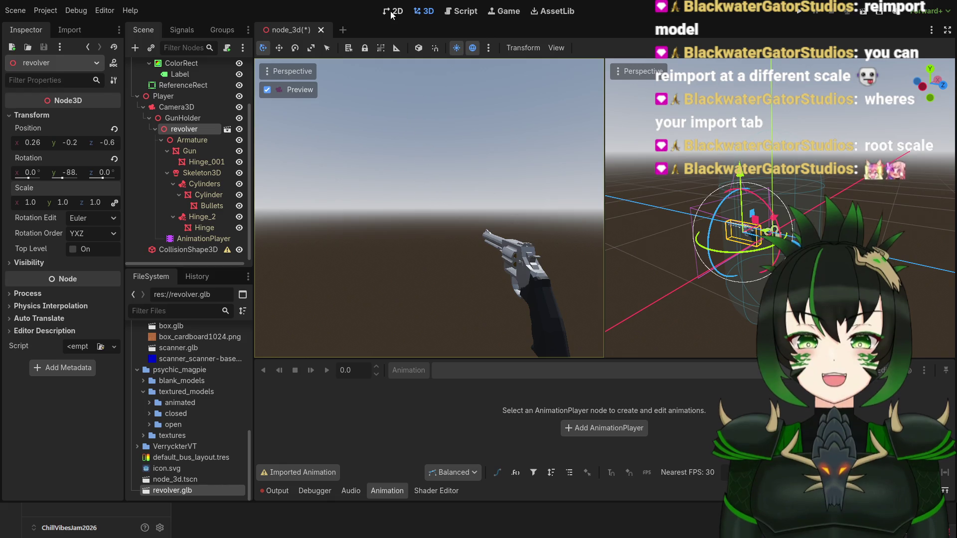
# Save the node_3d scene, check the HUD in the 2D view, and return to 3D.
pyautogui.hotkey('ctrl', 's')
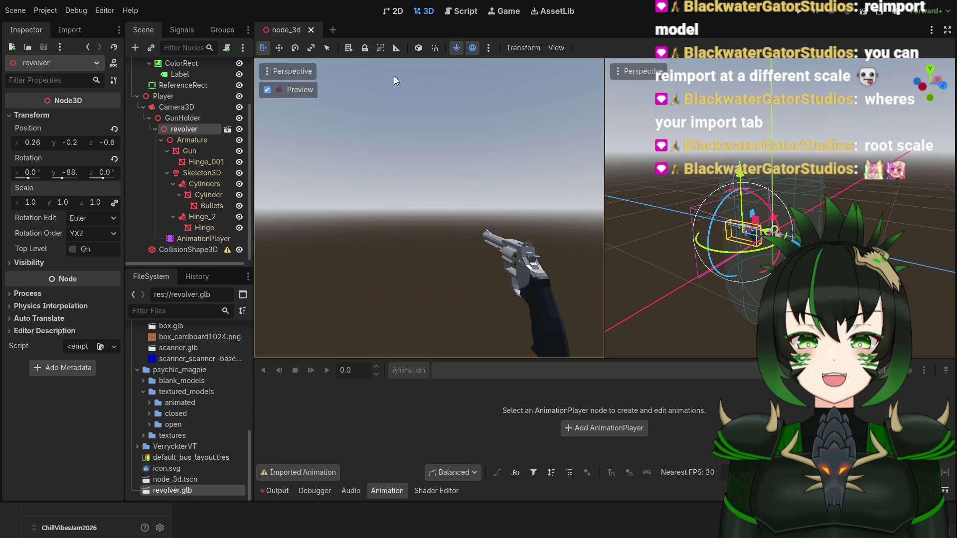
pyautogui.click(395, 11)
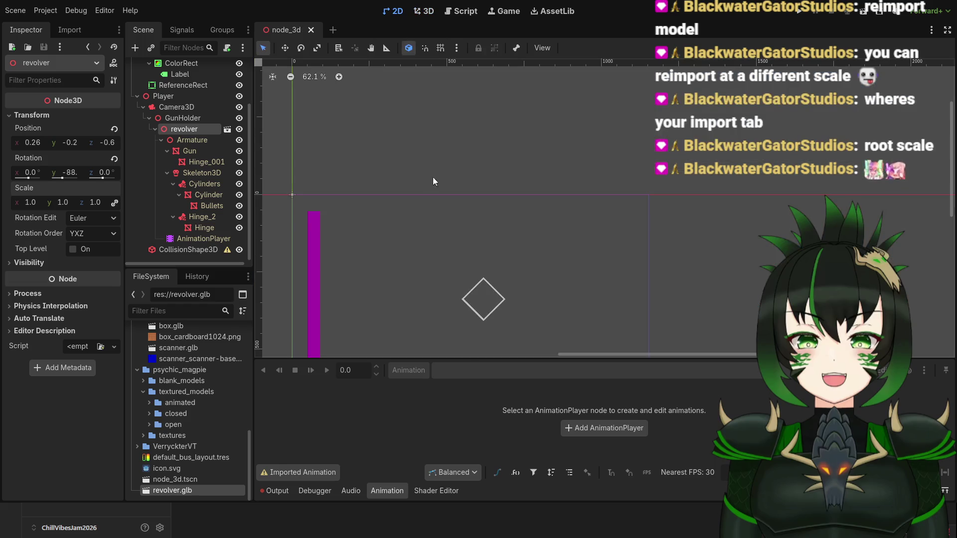
pyautogui.scroll(1, 464, 190)
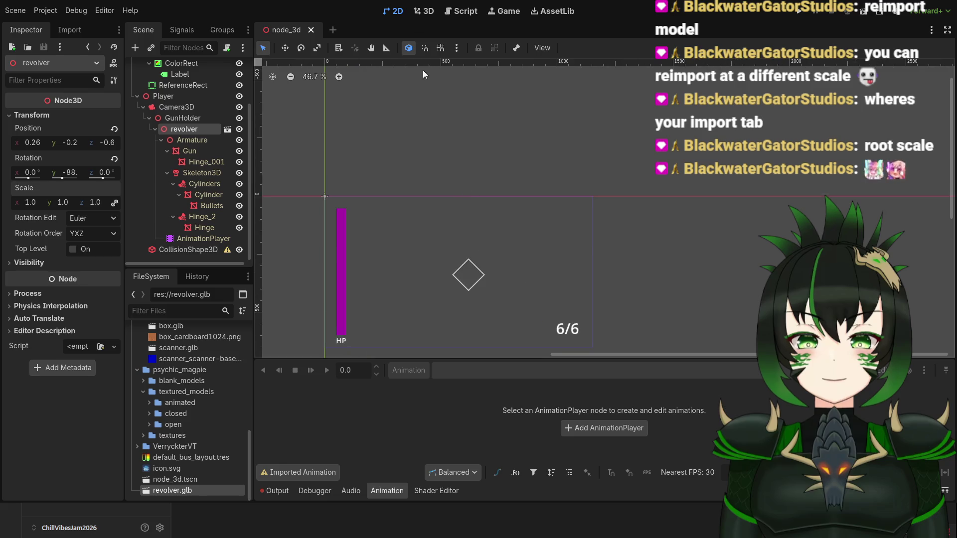
pyautogui.moveTo(250, 145)
pyautogui.mouseDown()
pyautogui.moveTo(256, 109)
pyautogui.moveTo(258, 145)
pyautogui.mouseUp()
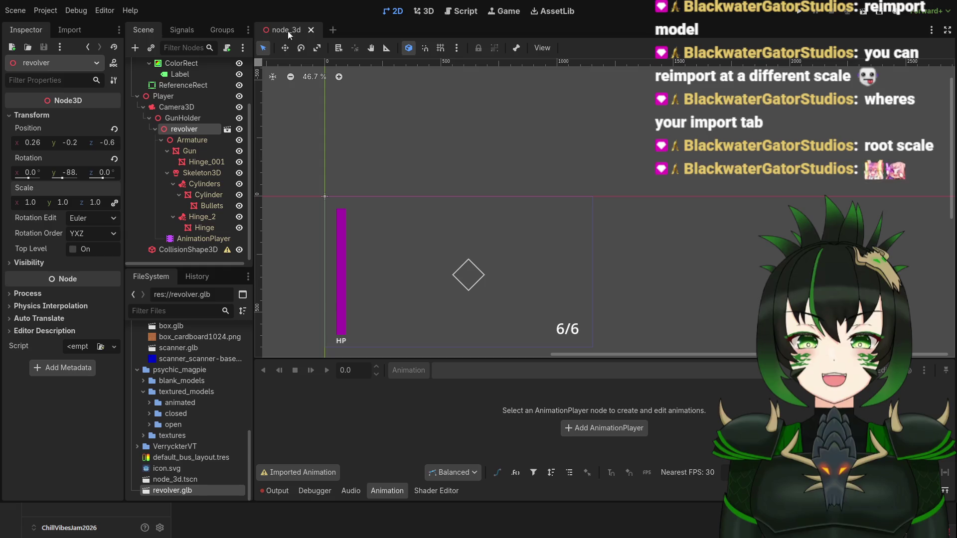
pyautogui.scroll(3, 186, 93)
pyautogui.click(191, 66)
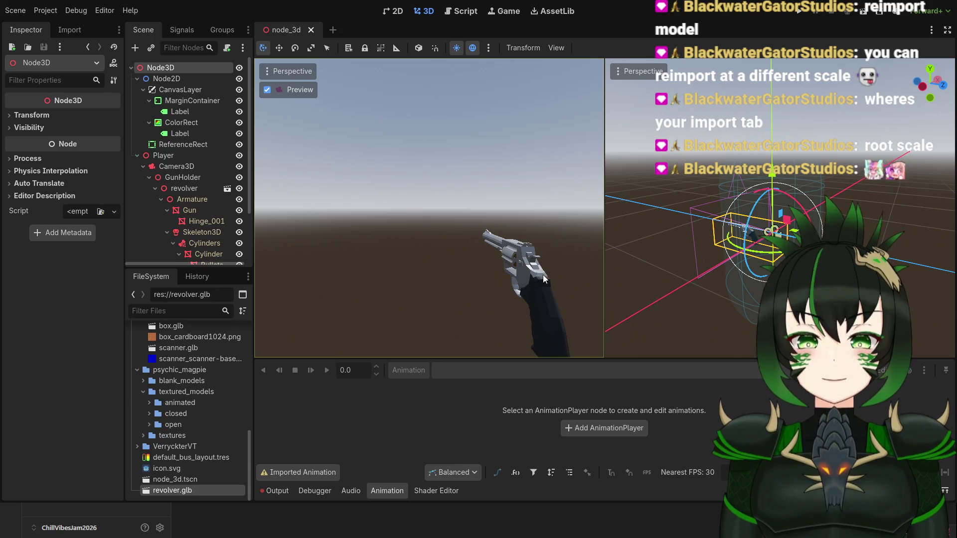
# Run the project with F5, stop it, then relaunch it in the embedded Game view.
pyautogui.press('F5')
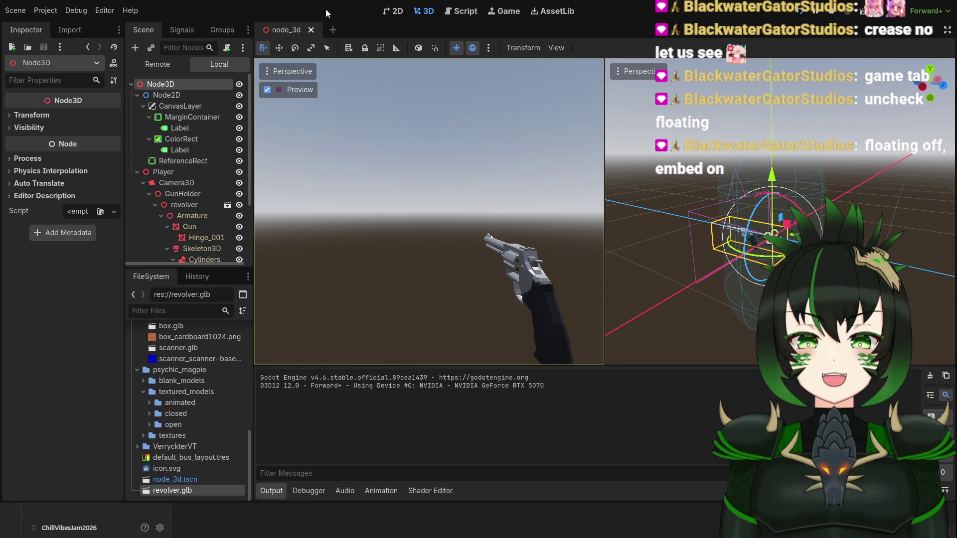
pyautogui.click(831, 10)
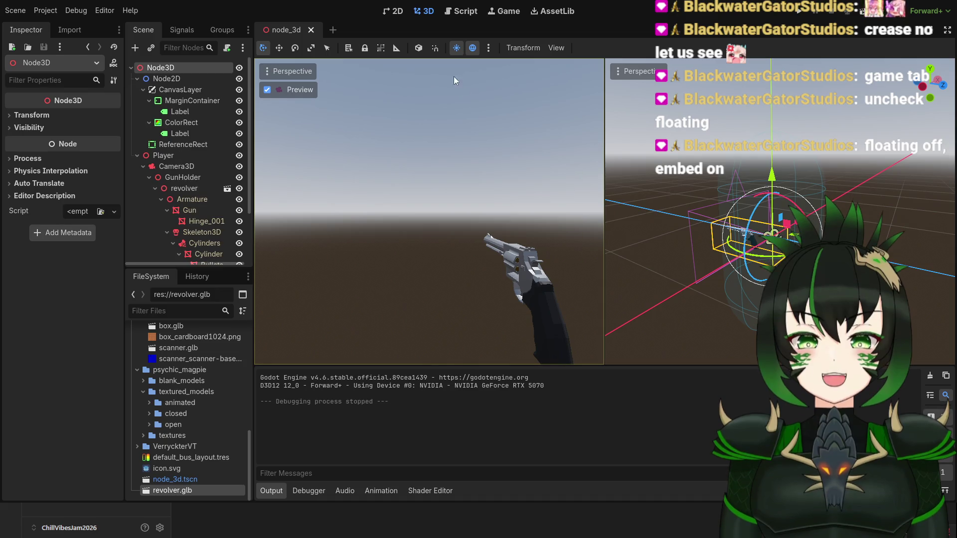
pyautogui.click(800, 11)
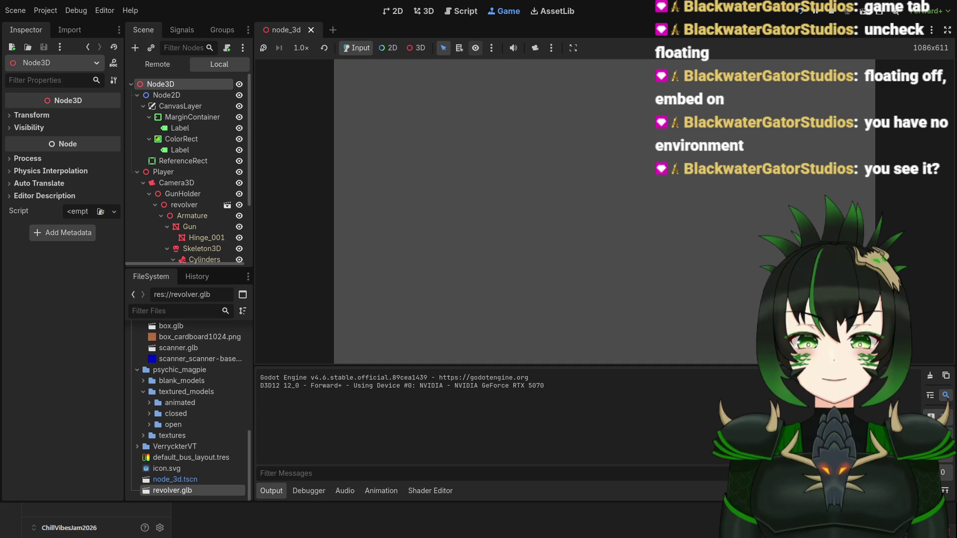
# Toggle the Game toolbar view options, then stop the game to return to the 3D workspace.
pyautogui.click(476, 48)
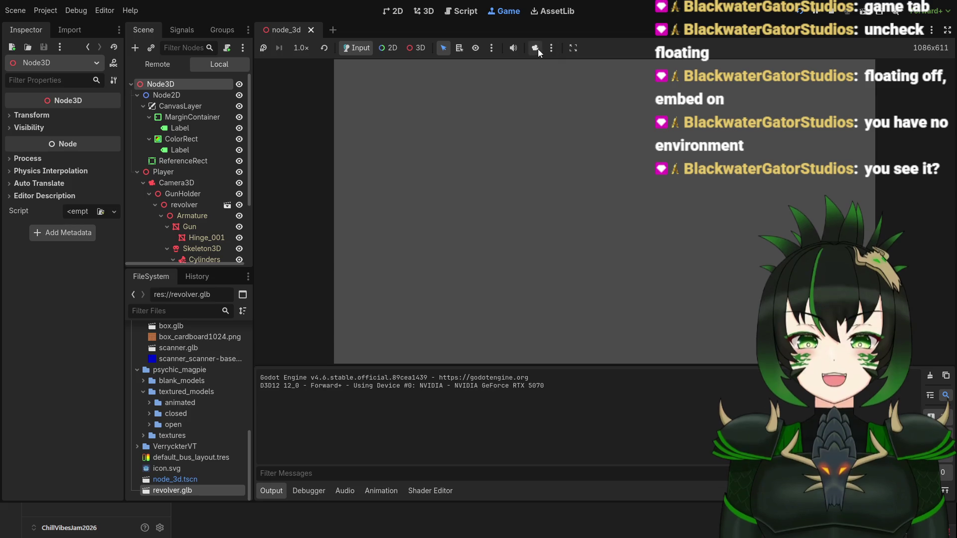
pyautogui.click(574, 49)
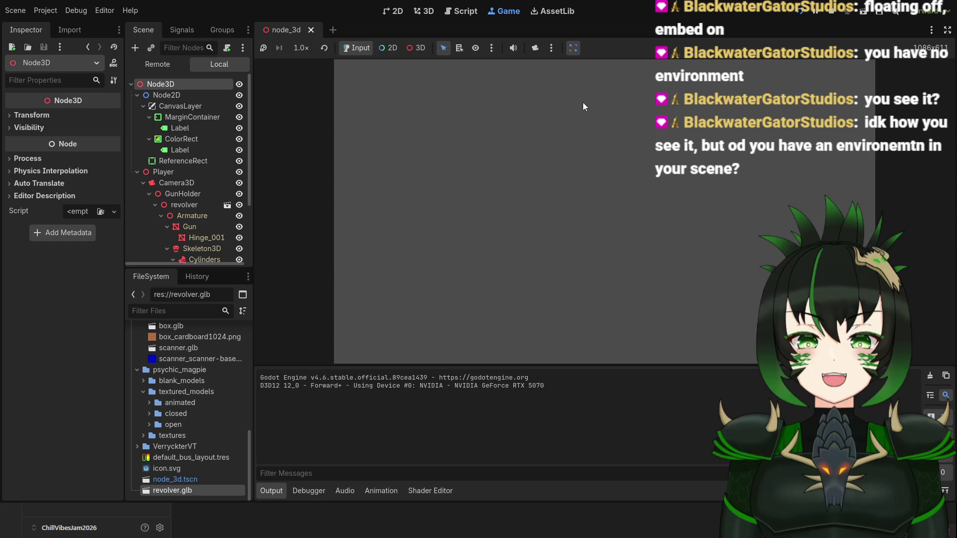
pyautogui.click(131, 85)
pyautogui.click(132, 85)
pyautogui.click(831, 16)
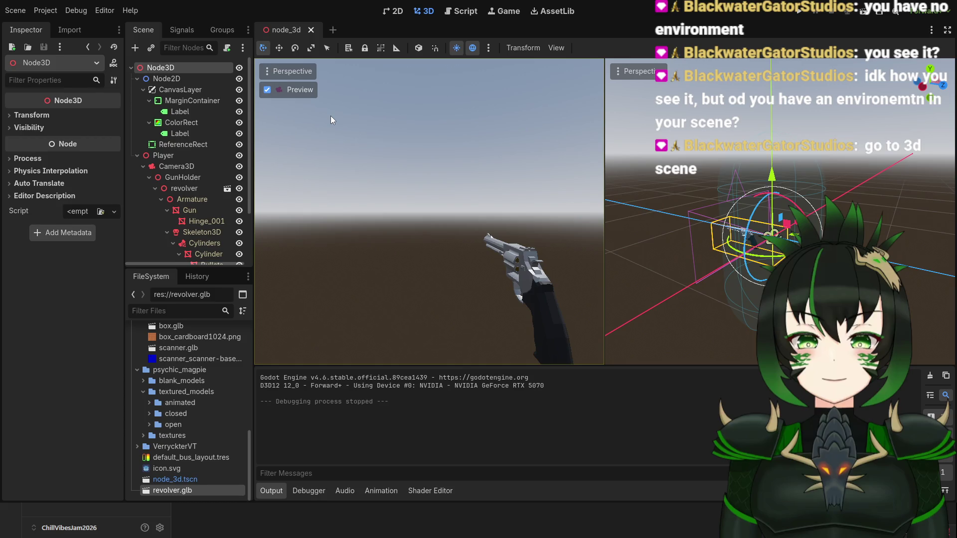
# Add a WorldEnvironment child node and select it at the bottom of the Scene tree.
pyautogui.click(404, 419)
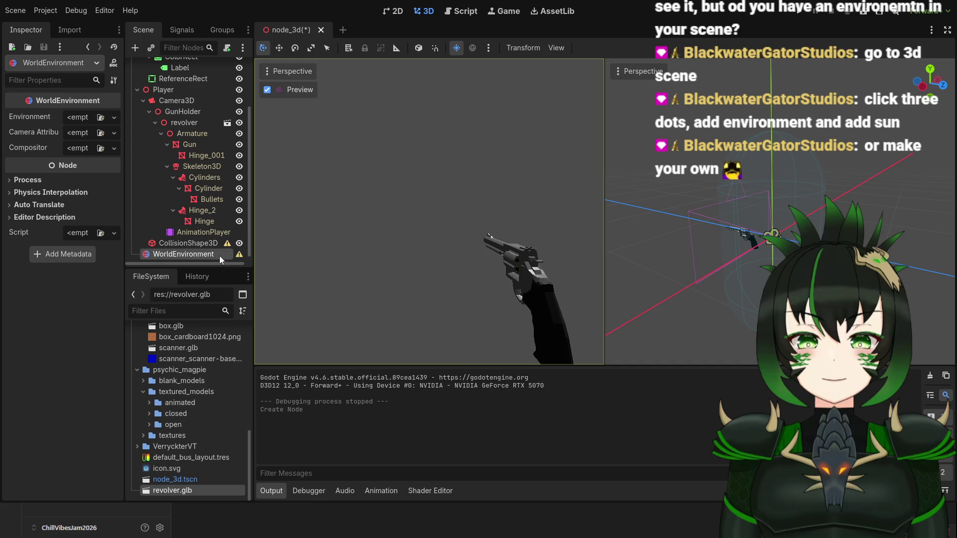
pyautogui.scroll(3, 212, 250)
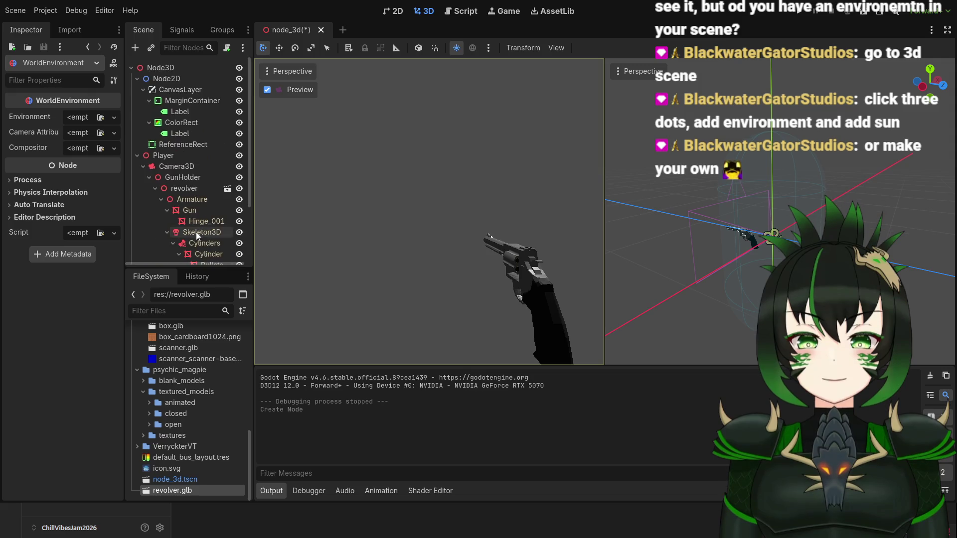
pyautogui.click(195, 68)
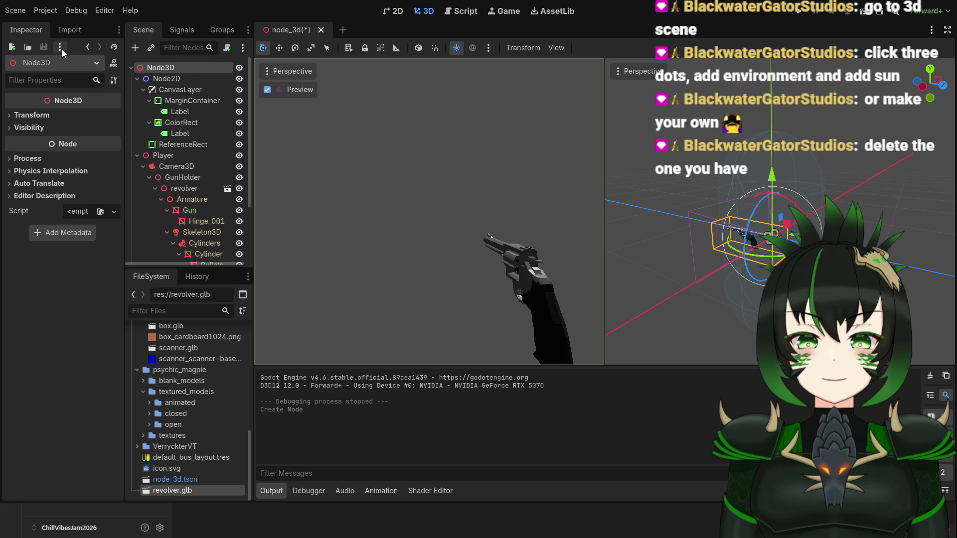
pyautogui.scroll(-3, 182, 232)
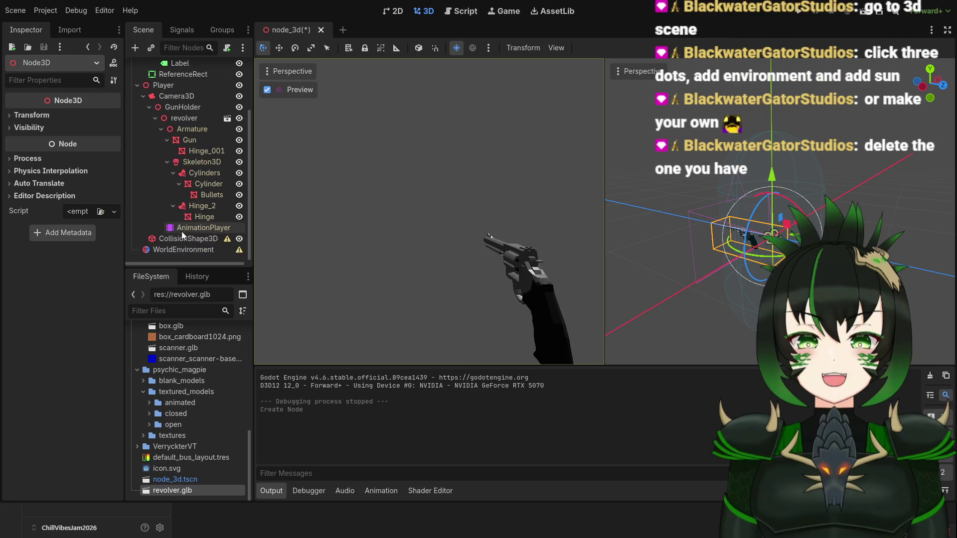
pyautogui.click(184, 251)
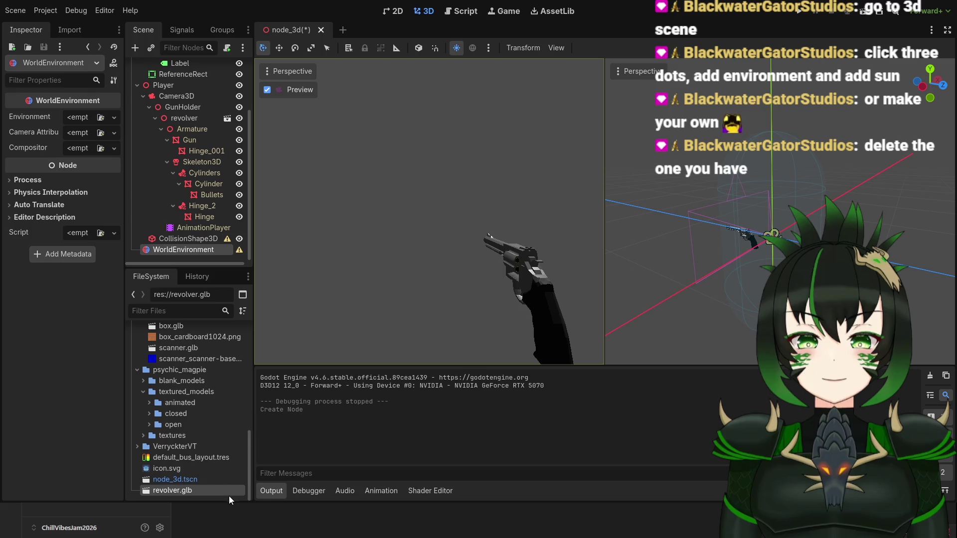
# Replace the empty WorldEnvironment with the preview sun and environment, then save the scene.
pyautogui.press('Delete')
pyautogui.scroll(3, 180, 186)
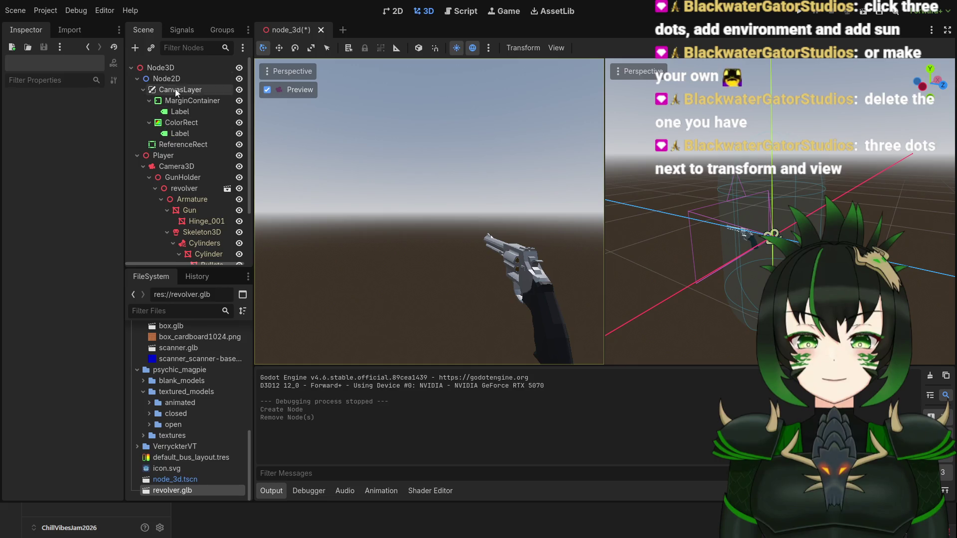
pyautogui.click(178, 67)
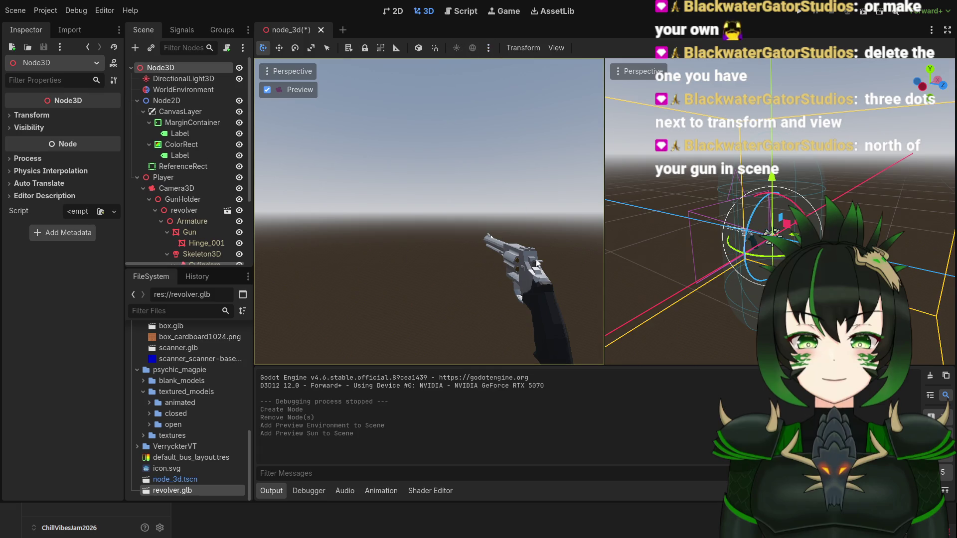
pyautogui.scroll(-5, 672, 238)
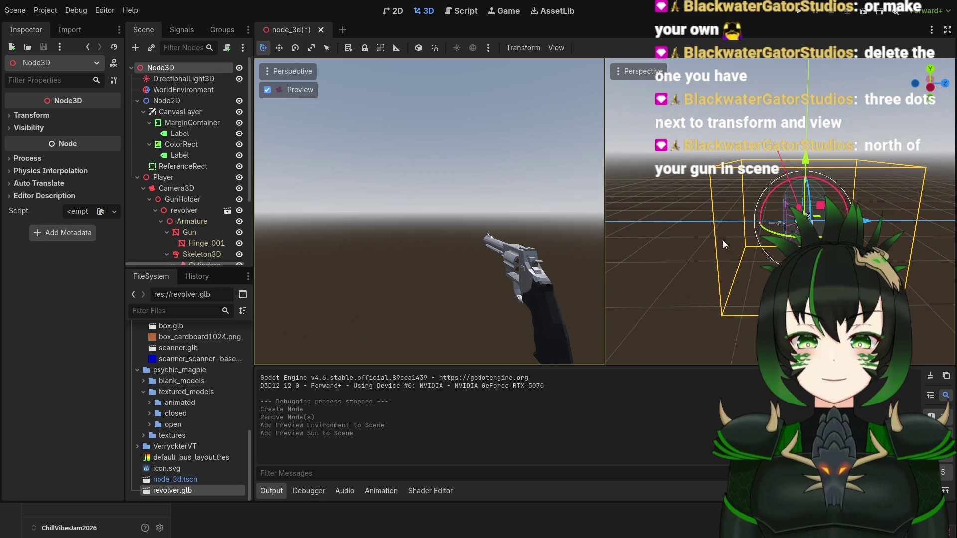
pyautogui.hotkey('ctrl', 's')
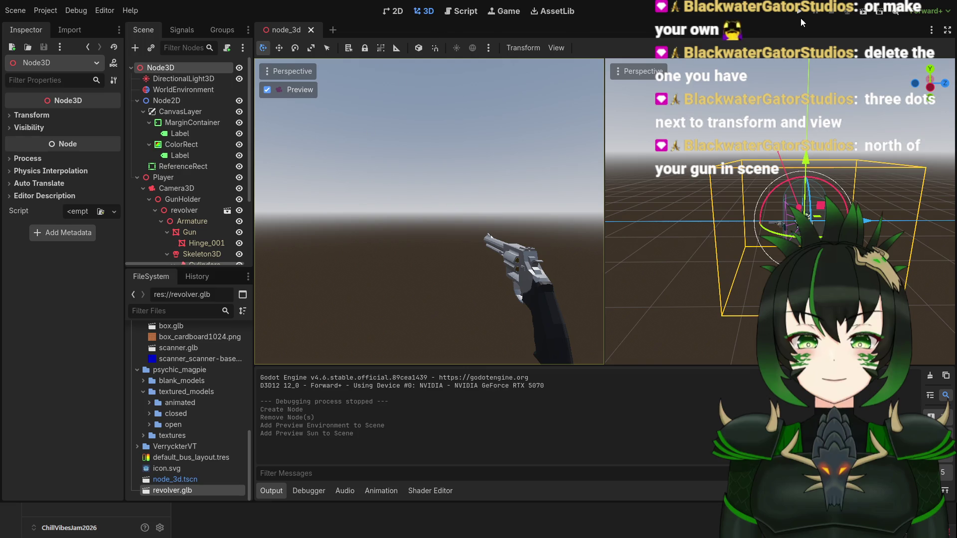
pyautogui.click(798, 13)
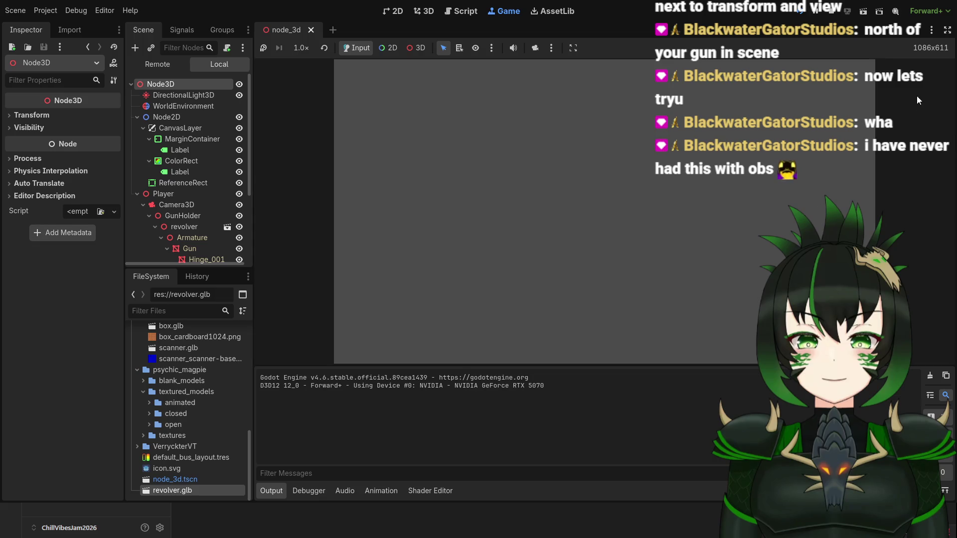
pyautogui.click(829, 11)
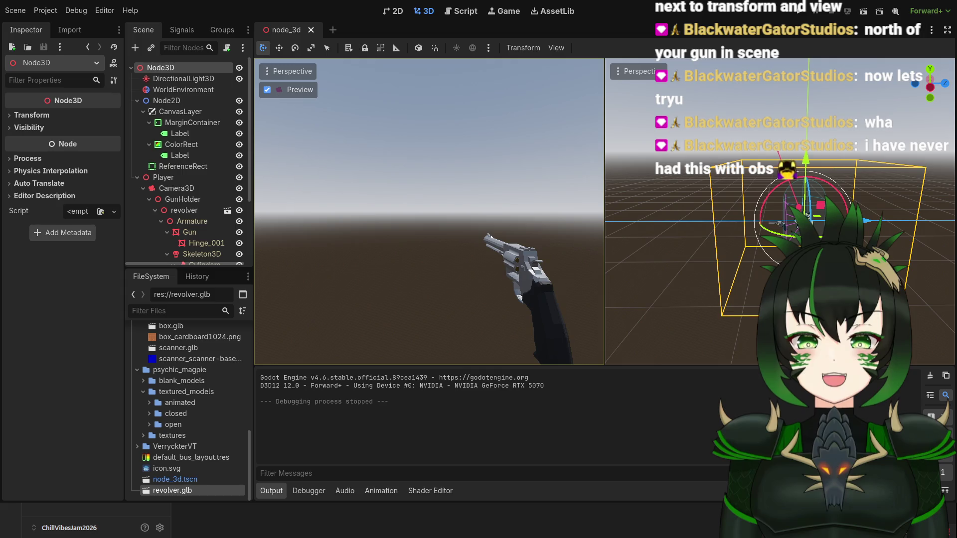
pyautogui.hotkey('alt', 'Tab')
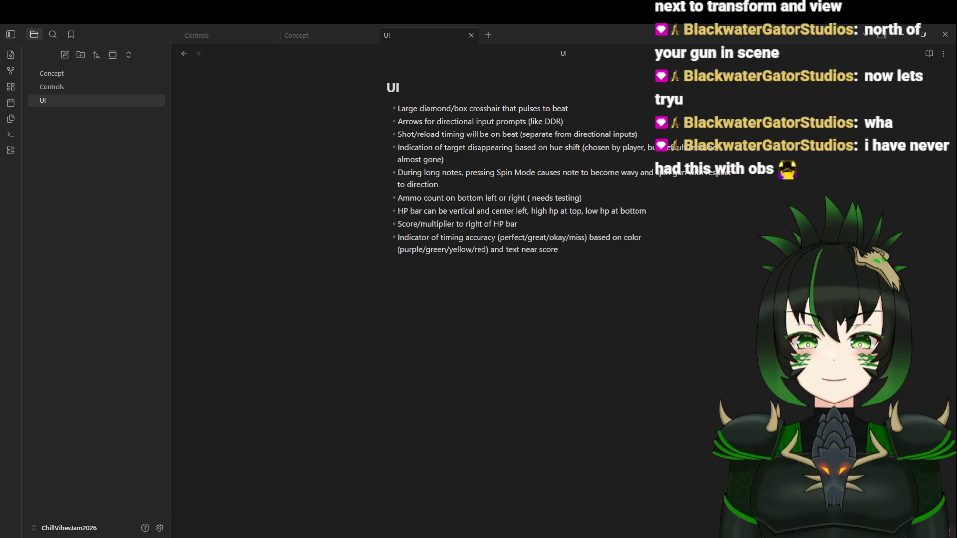
pyautogui.hotkey('alt', 'Tab')
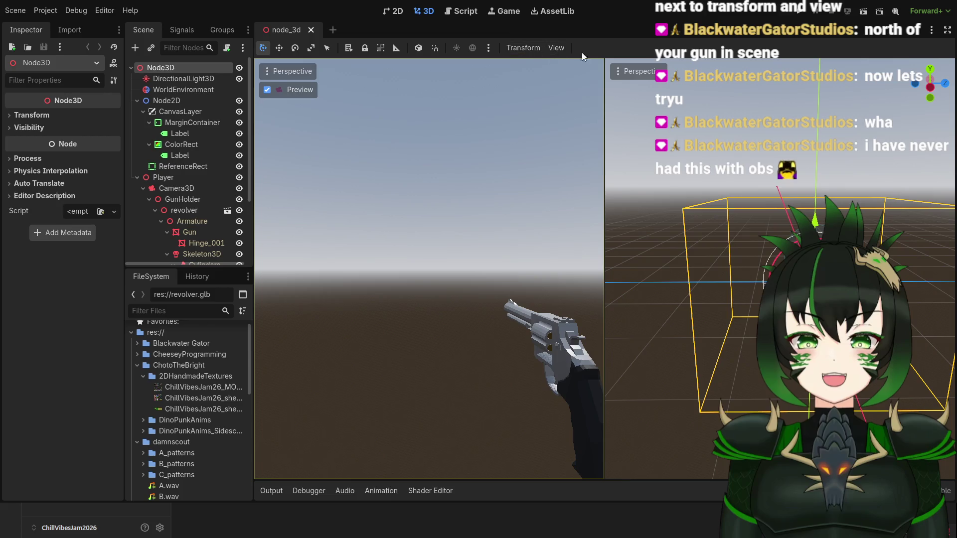
# Run the project and switch between the 3D editor and Game tabs to view it.
pyautogui.click(800, 14)
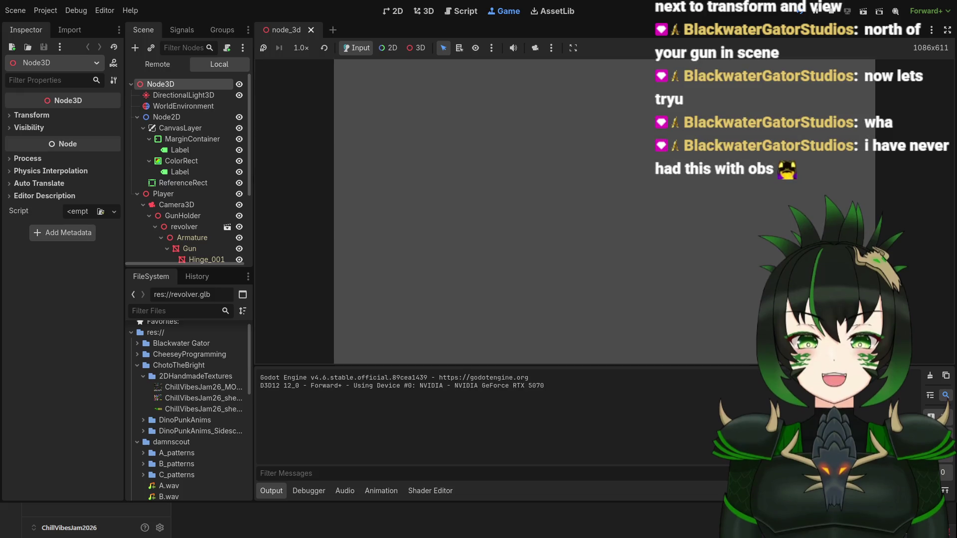
pyautogui.click(423, 13)
pyautogui.click(498, 14)
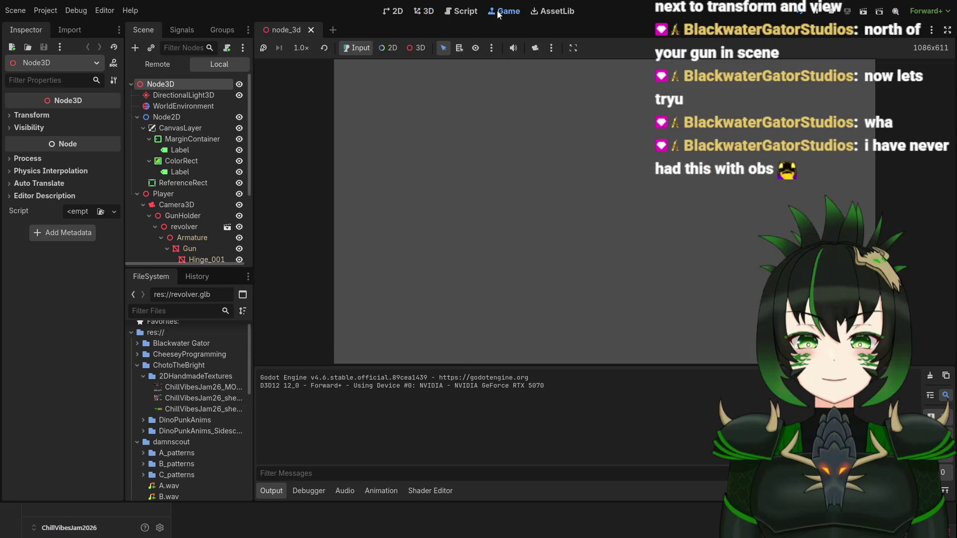
pyautogui.click(424, 14)
pyautogui.click(504, 12)
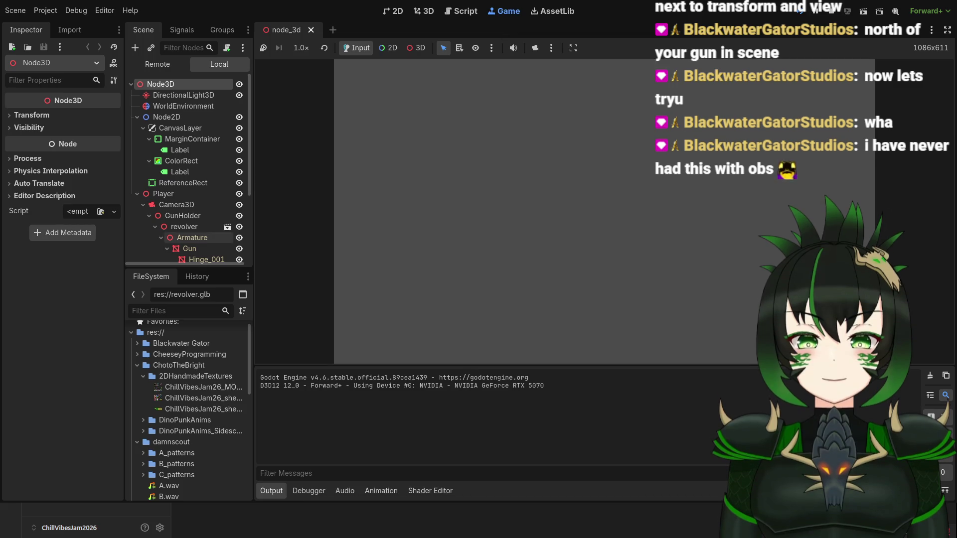
pyautogui.scroll(-4, 200, 235)
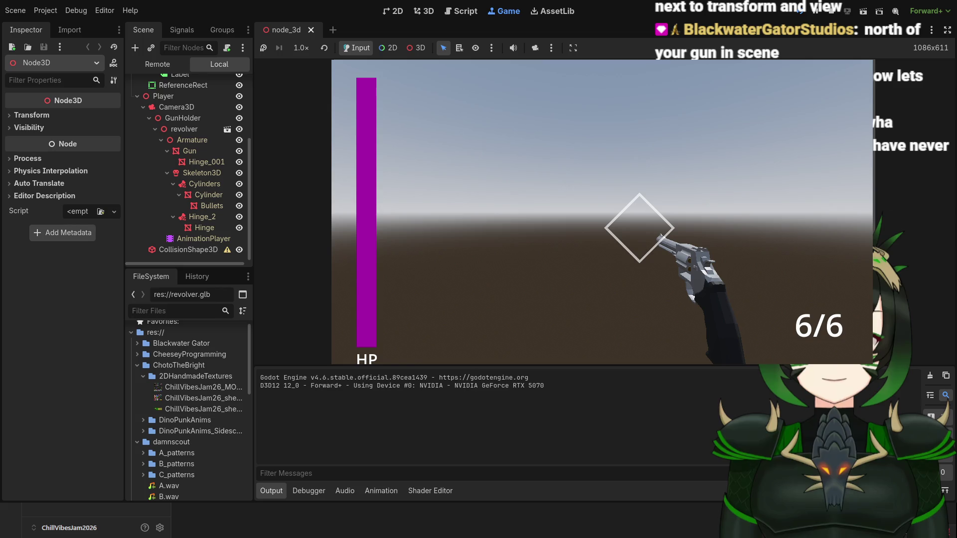
pyautogui.press('F8')
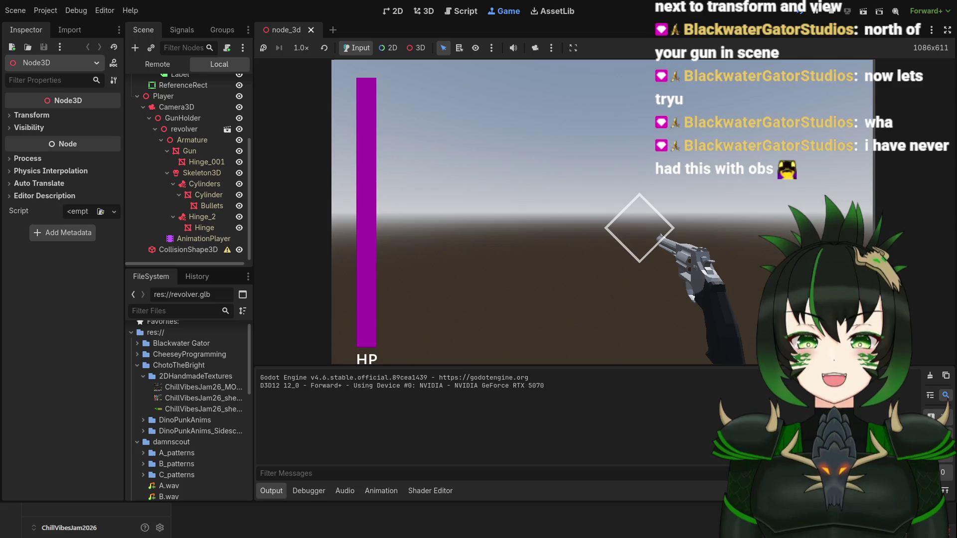
# Stop the running game and view the zoomed-in HUD in the 2D workspace.
pyautogui.press('F8')
pyautogui.click(399, 11)
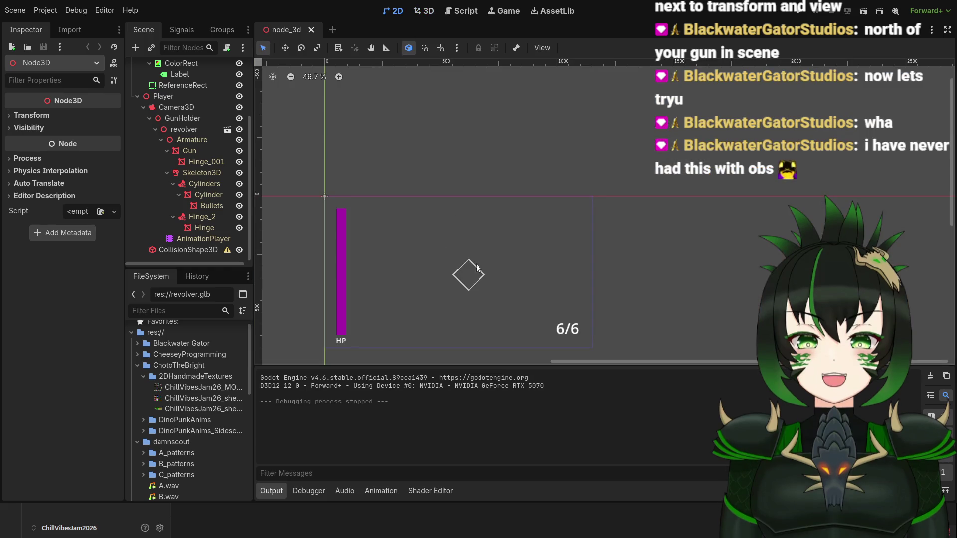
pyautogui.scroll(1, 501, 327)
pyautogui.hscroll(-2, 504, 321)
pyautogui.scroll(-2, 504, 321)
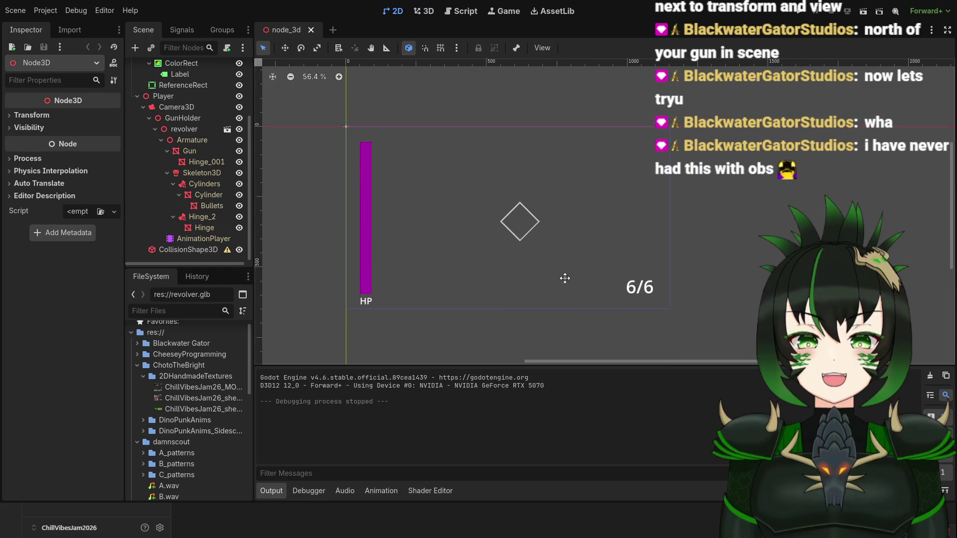
pyautogui.scroll(1, 538, 271)
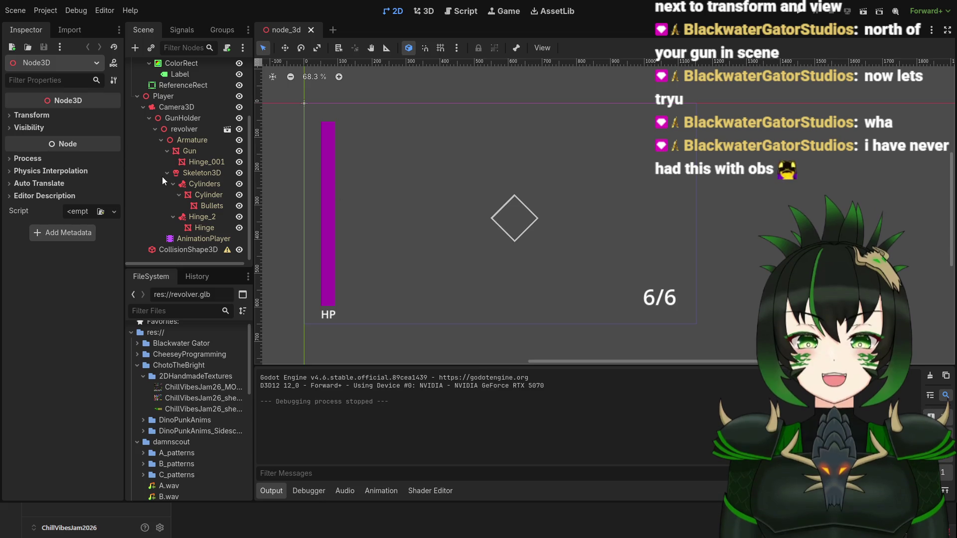
pyautogui.scroll(3, 163, 177)
# Inspect the ReferenceRect, CanvasLayer's Layer and Transform settings, and the Node2D node.
pyautogui.click(175, 164)
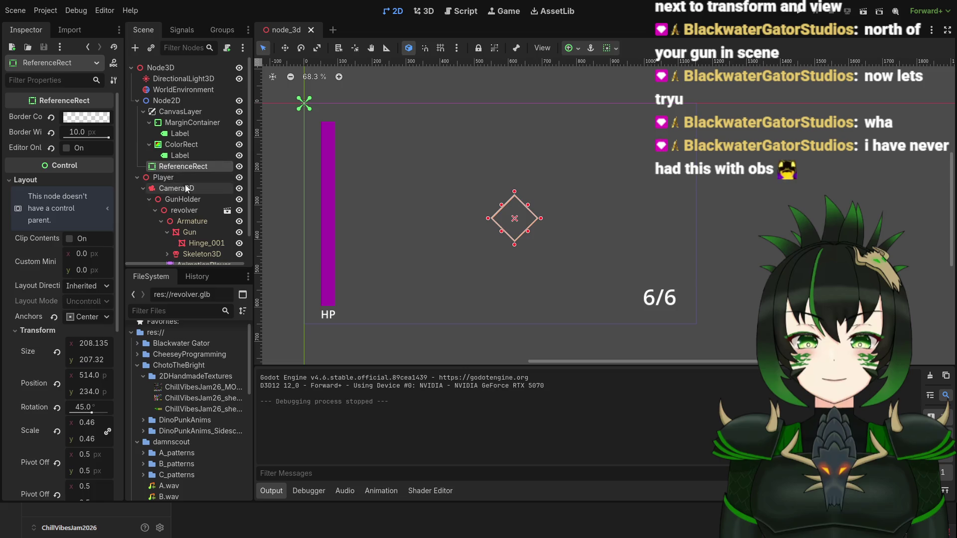
pyautogui.scroll(-1, 190, 162)
pyautogui.scroll(1, 190, 163)
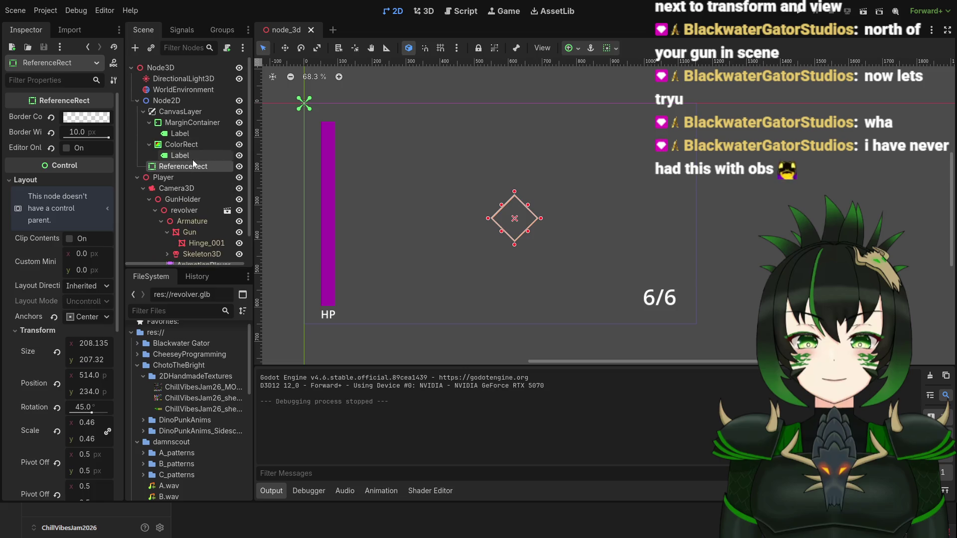
pyautogui.click(196, 113)
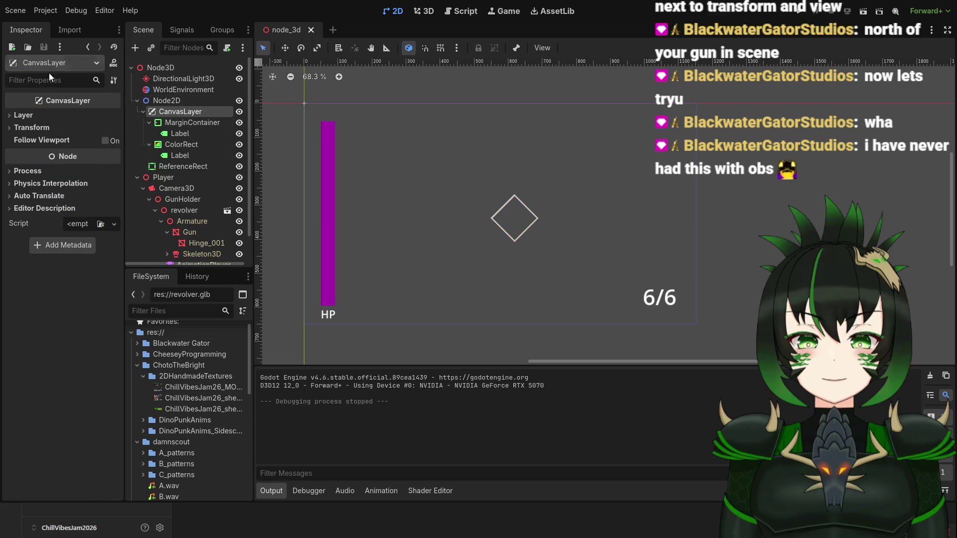
pyautogui.click(32, 118)
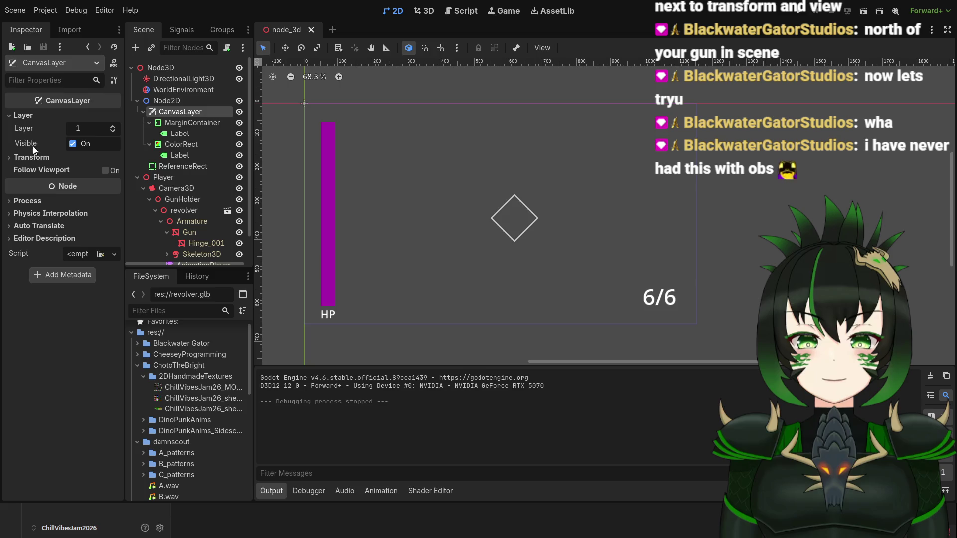
pyautogui.click(27, 157)
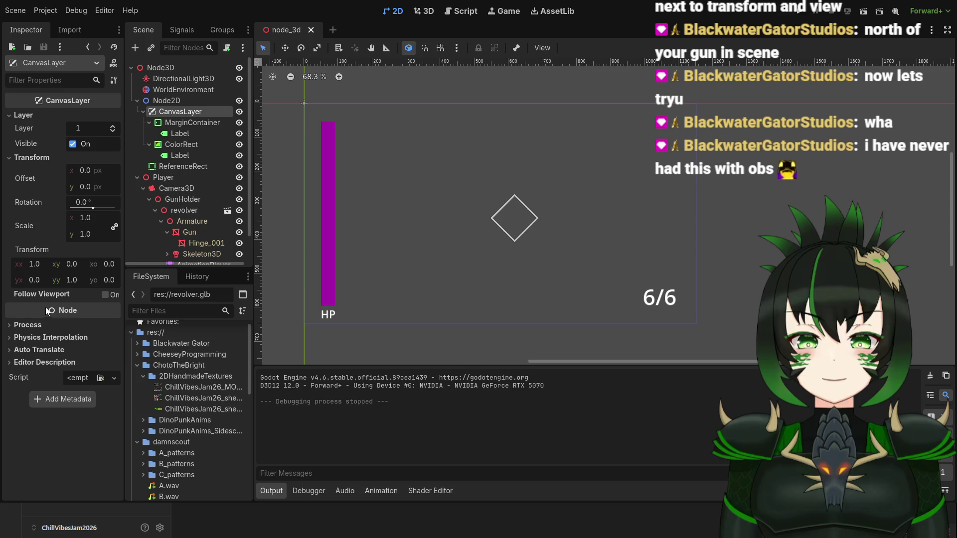
pyautogui.click(185, 102)
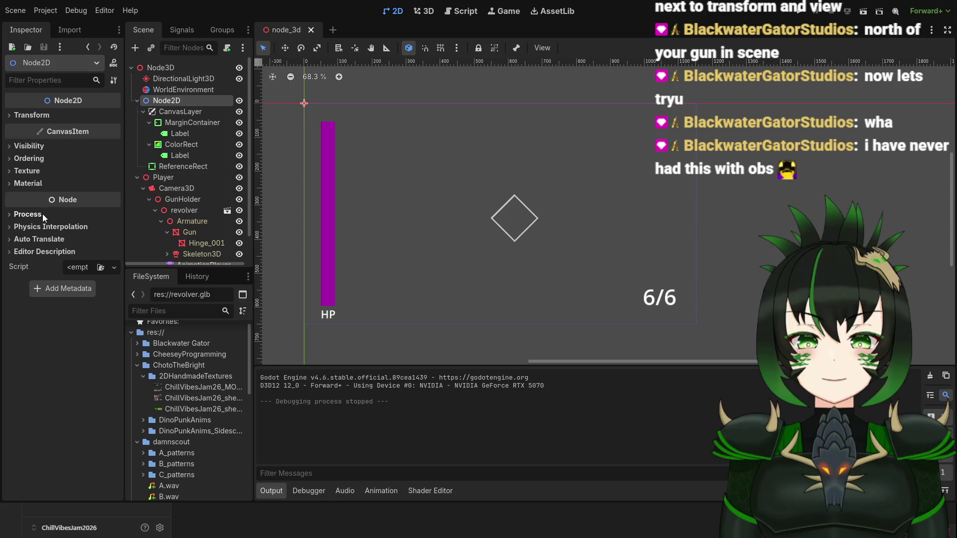
pyautogui.click(10, 218)
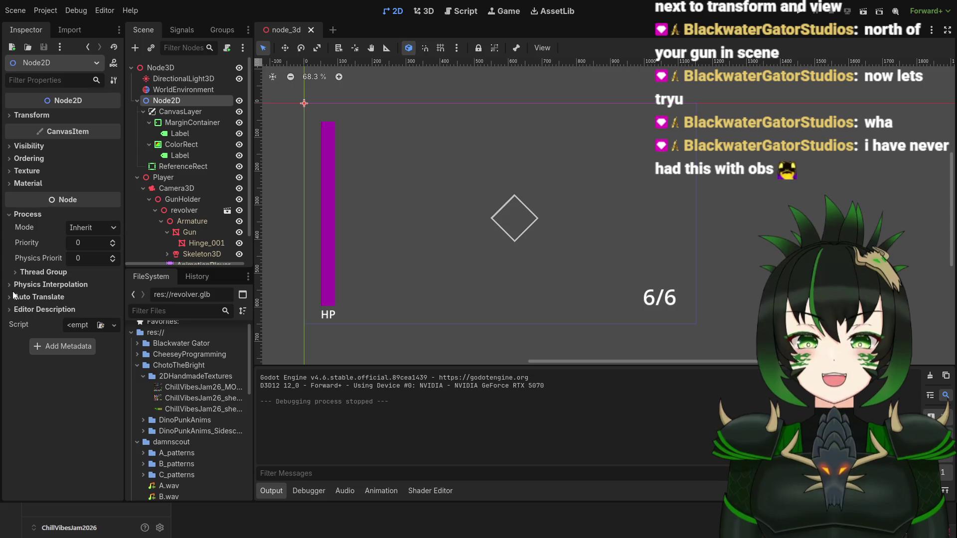
pyautogui.click(10, 214)
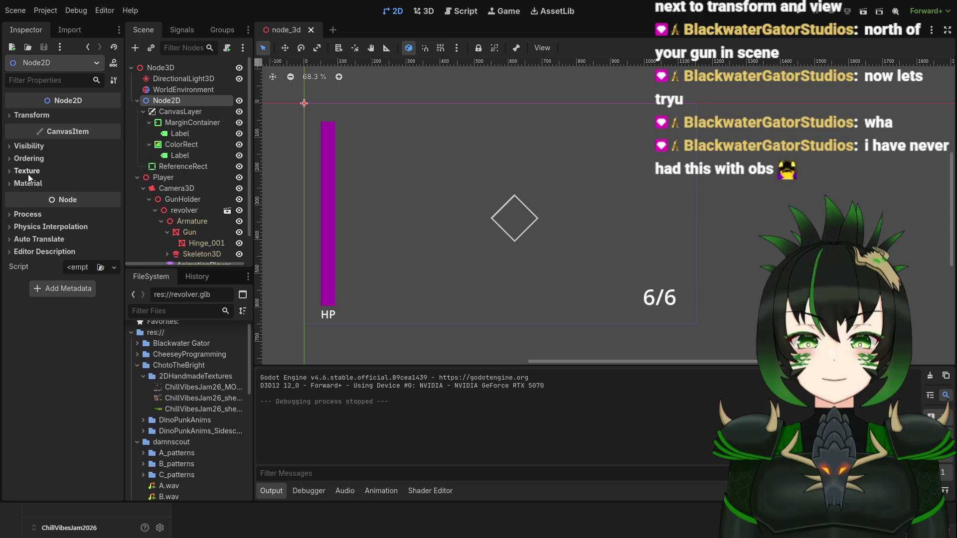
pyautogui.click(177, 113)
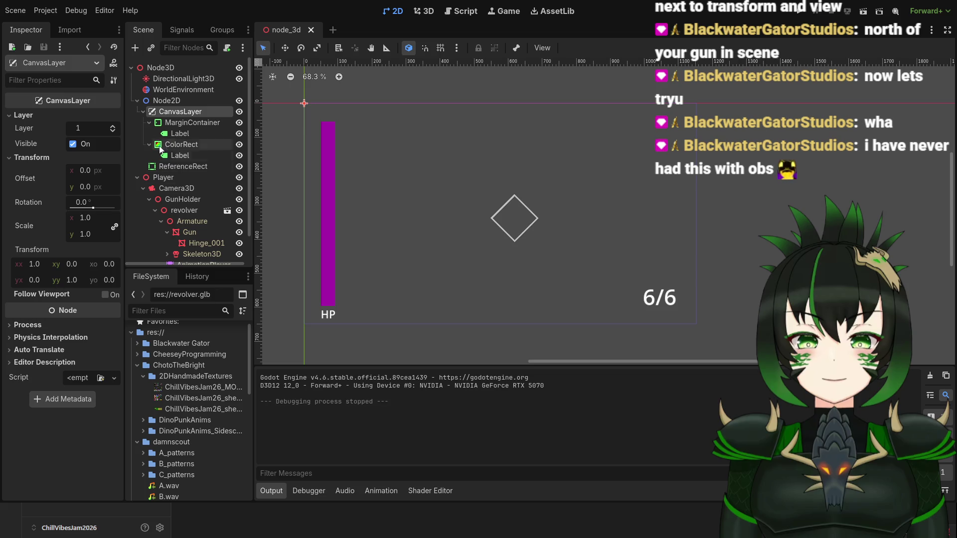
pyautogui.click(181, 123)
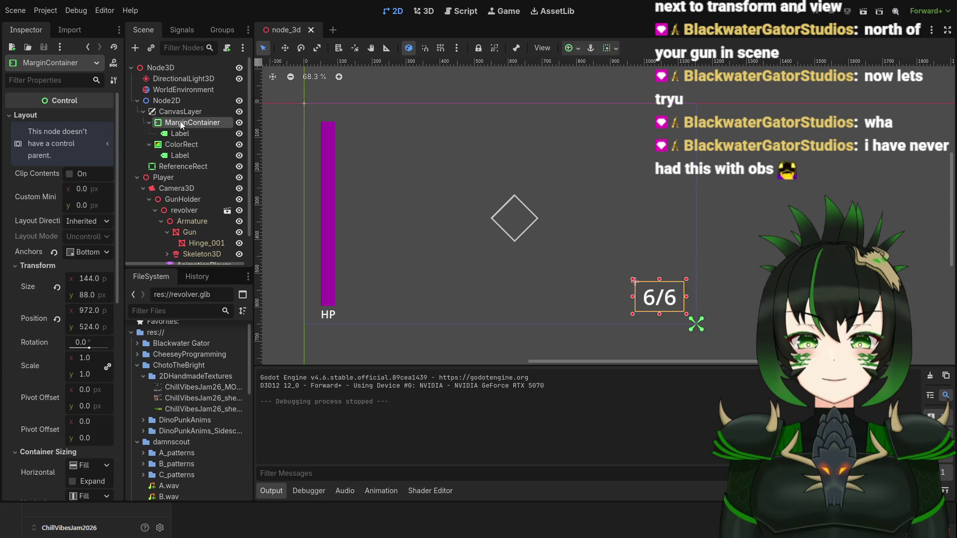
pyautogui.scroll(-2, 26, 220)
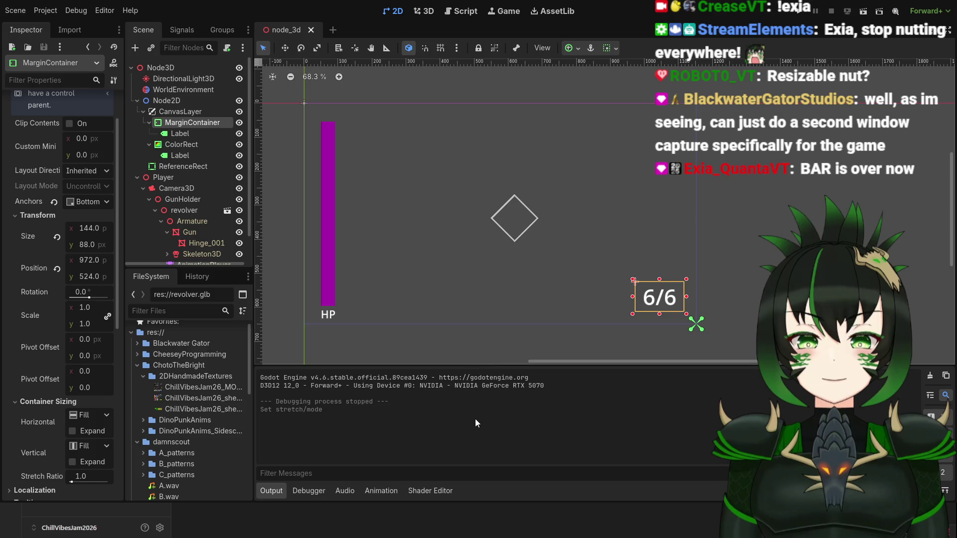
pyautogui.click(796, 11)
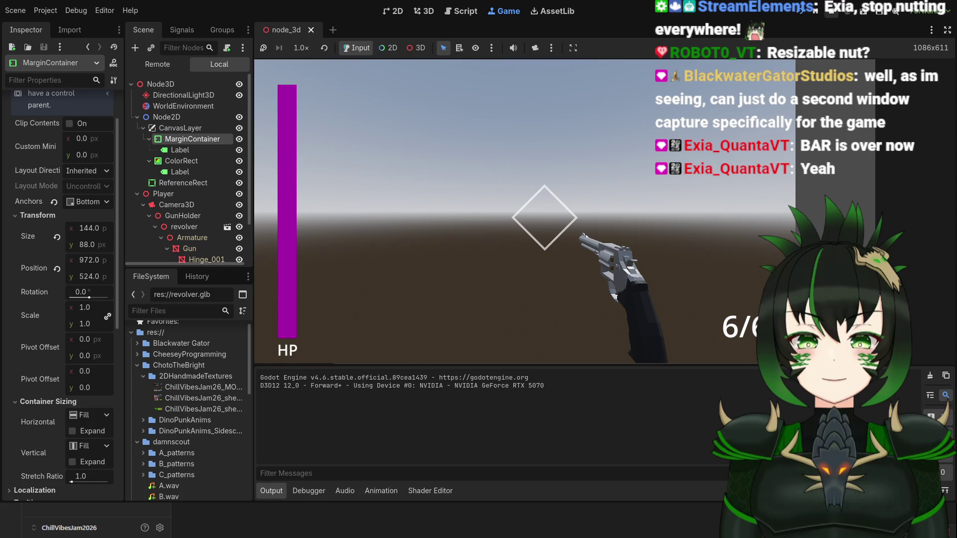
pyautogui.press('F8')
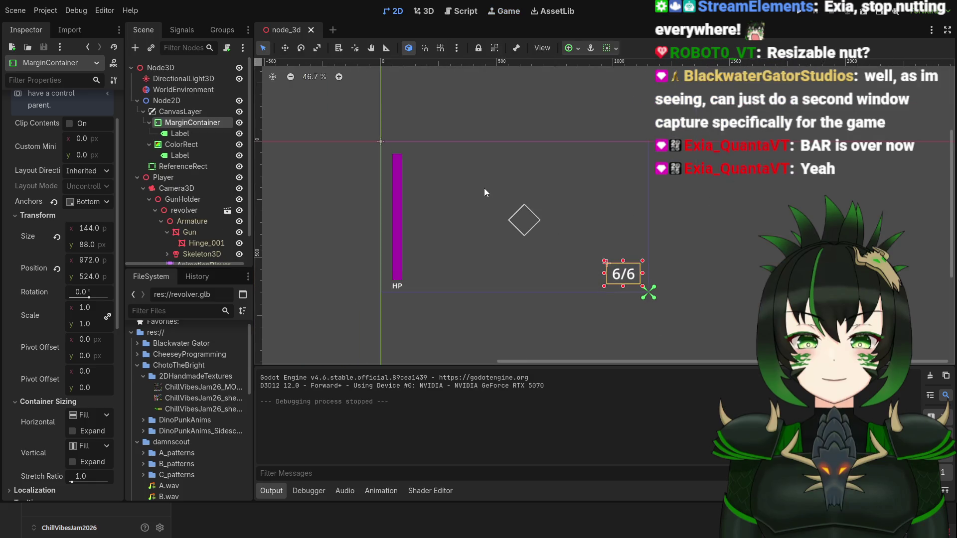
# Check Node2D's transform, then make the ReferenceRect crosshair a child of CanvasLayer.
pyautogui.click(522, 223)
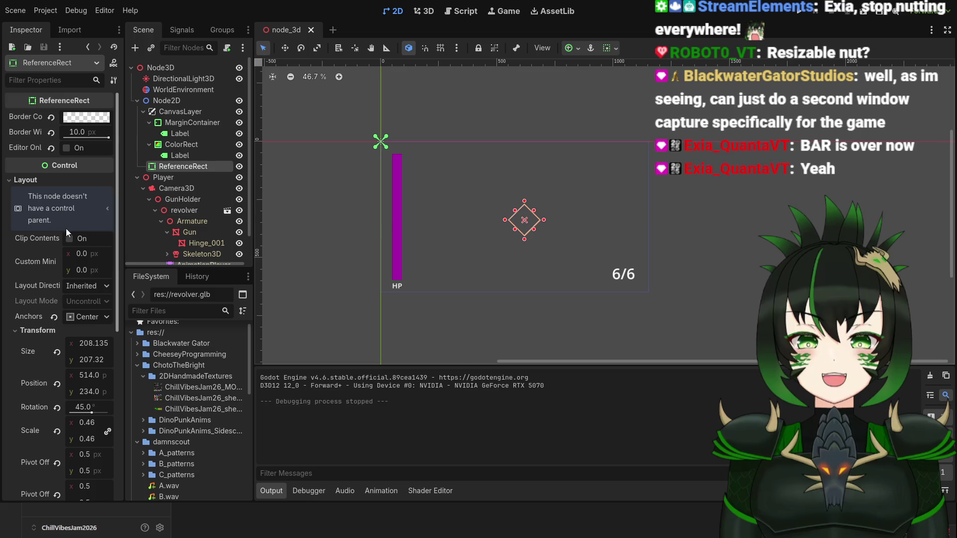
pyautogui.moveTo(116, 294); pyautogui.dragTo(115, 319)
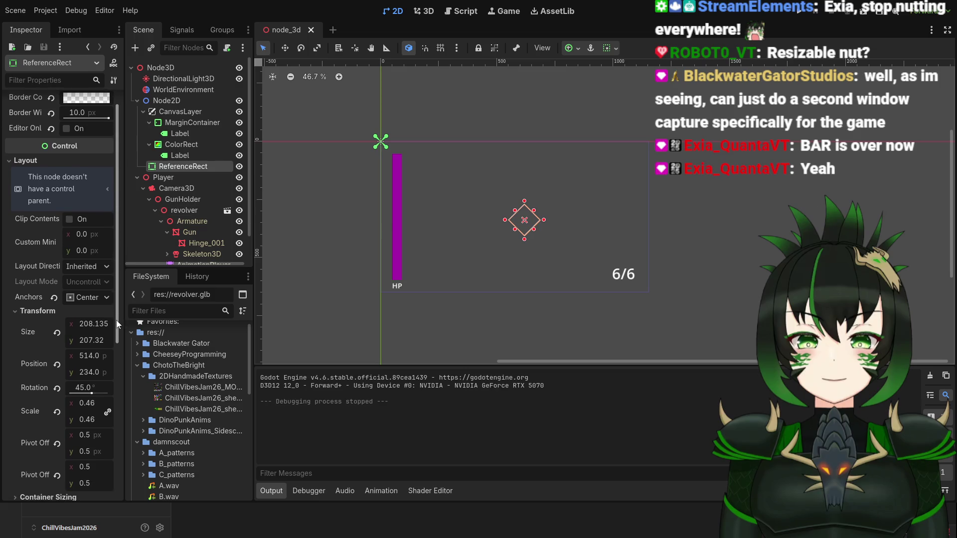
pyautogui.moveTo(117, 266)
pyautogui.mouseDown()
pyautogui.moveTo(117, 357)
pyautogui.moveTo(136, 229)
pyautogui.moveTo(127, 259)
pyautogui.mouseUp()
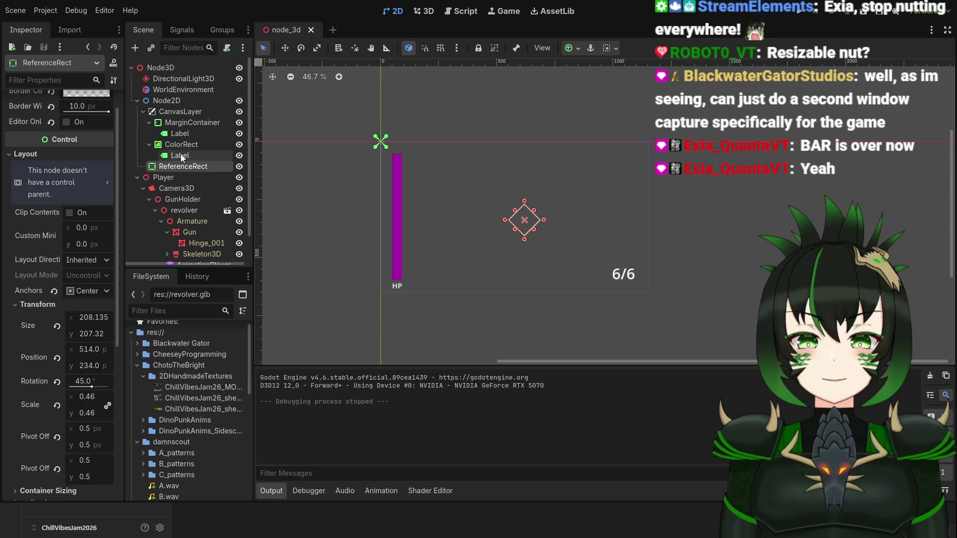
pyautogui.click(180, 101)
pyautogui.click(28, 115)
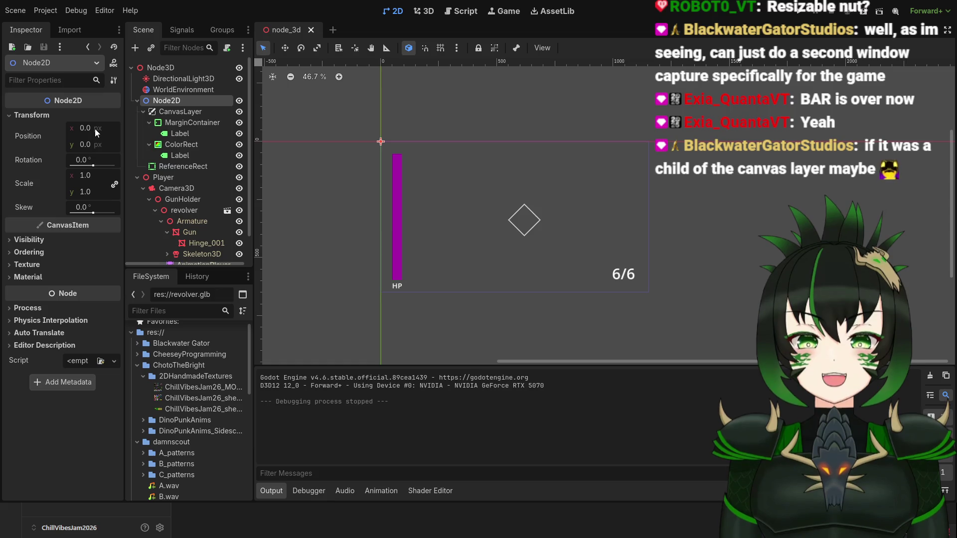
pyautogui.click(185, 169)
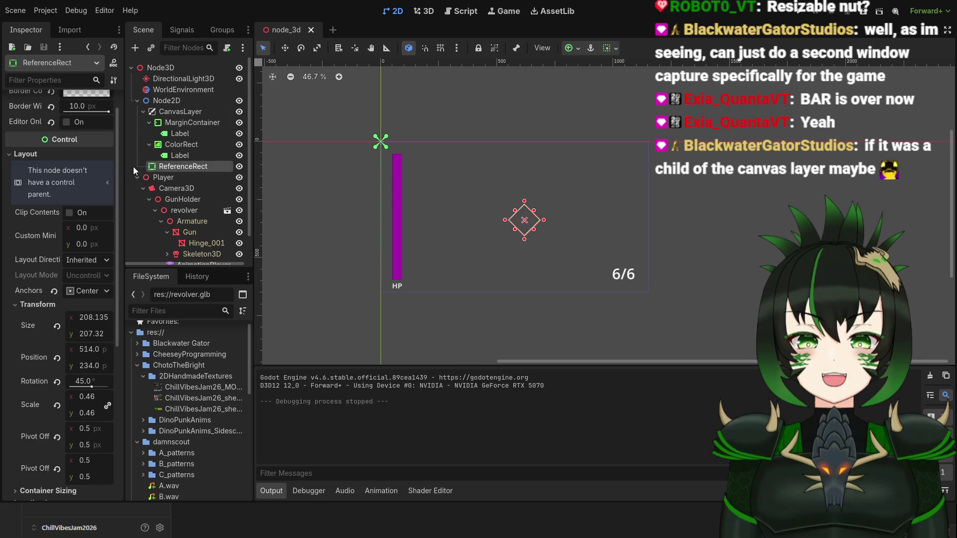
pyautogui.moveTo(158, 166); pyautogui.dragTo(175, 113)
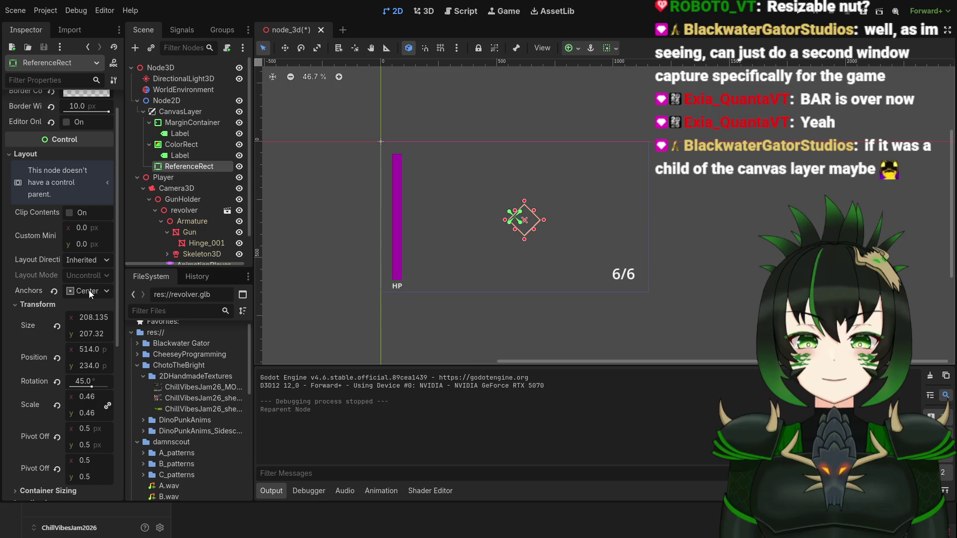
# Move the diamond crosshair up and left toward the centre crosshair.
pyautogui.scroll(-1, 74, 368)
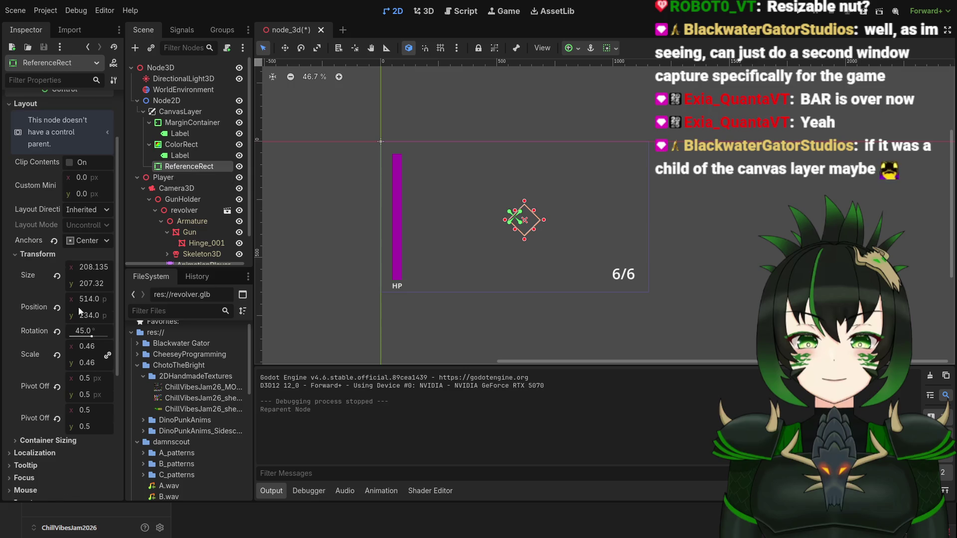
pyautogui.scroll(3, 488, 238)
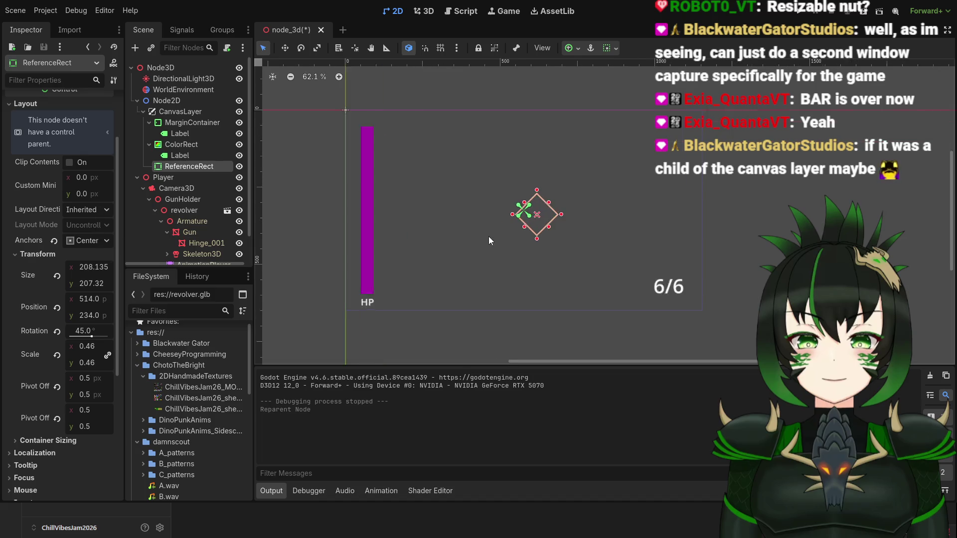
pyautogui.scroll(1, 493, 238)
pyautogui.scroll(-3, 529, 232)
pyautogui.scroll(10, 530, 232)
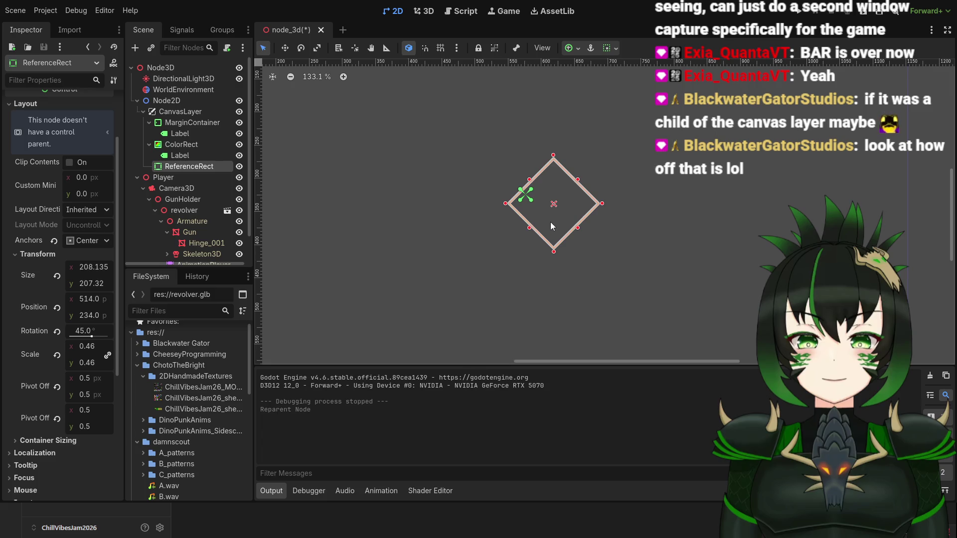
pyautogui.scroll(-3, 558, 222)
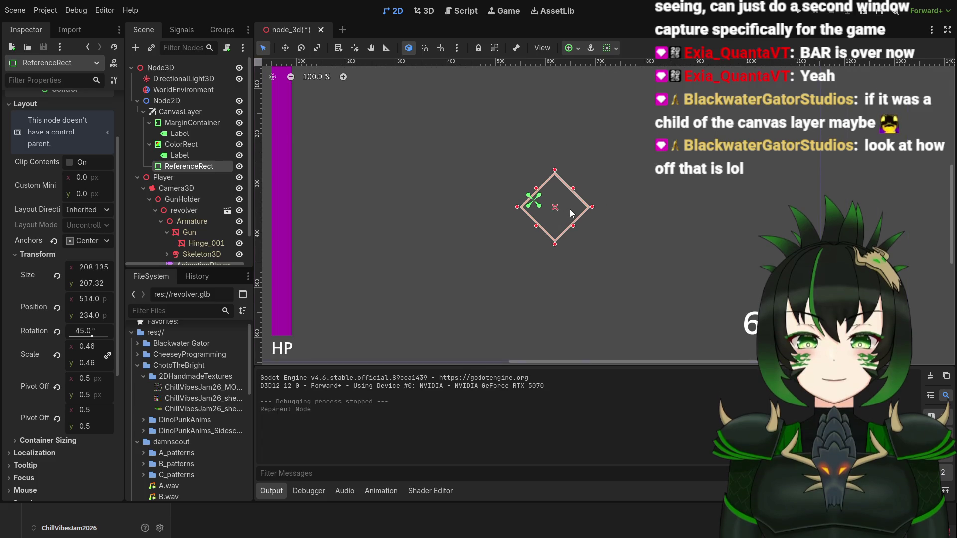
pyautogui.moveTo(572, 213); pyautogui.dragTo(550, 203)
pyautogui.scroll(-8, 549, 205)
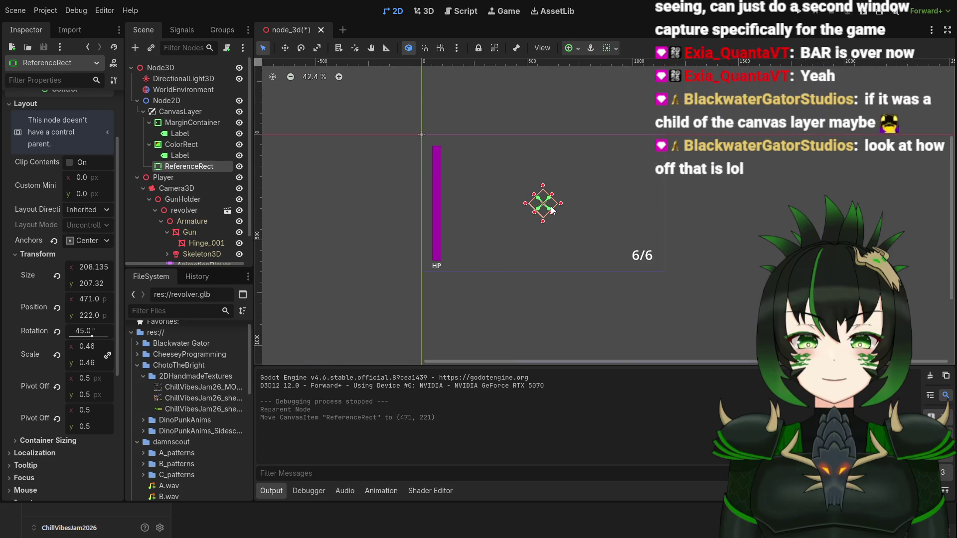
pyautogui.scroll(9, 548, 206)
pyautogui.scroll(6, 539, 199)
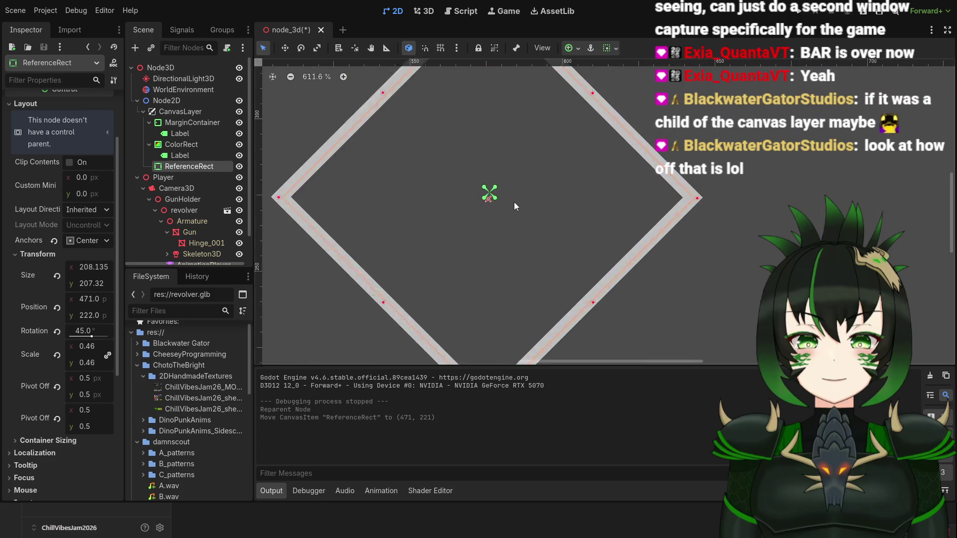
pyautogui.moveTo(520, 206); pyautogui.dragTo(521, 199)
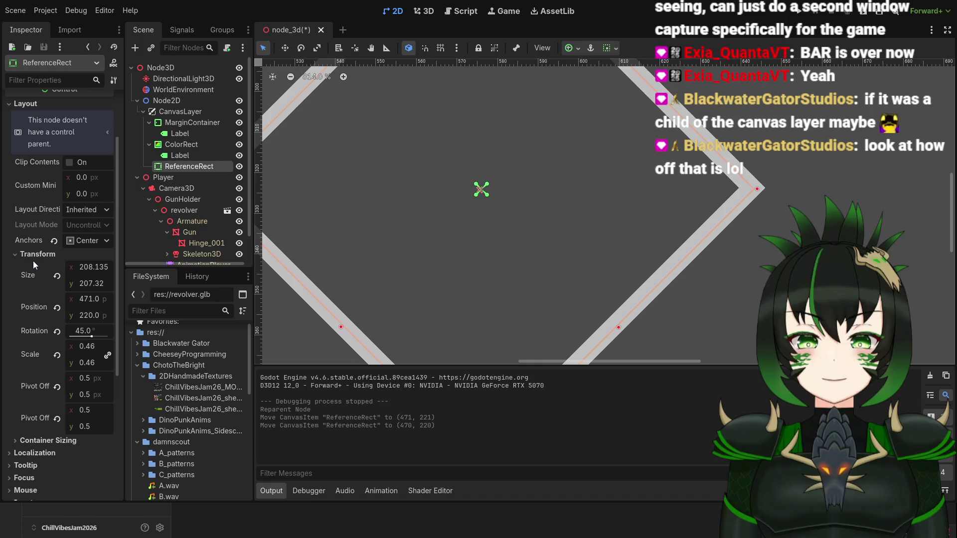
# Nudge the diamond down slightly and pan the canvas to see the whole diamond.
pyautogui.scroll(-3, 34, 269)
pyautogui.scroll(3, 49, 278)
pyautogui.scroll(-3, 46, 291)
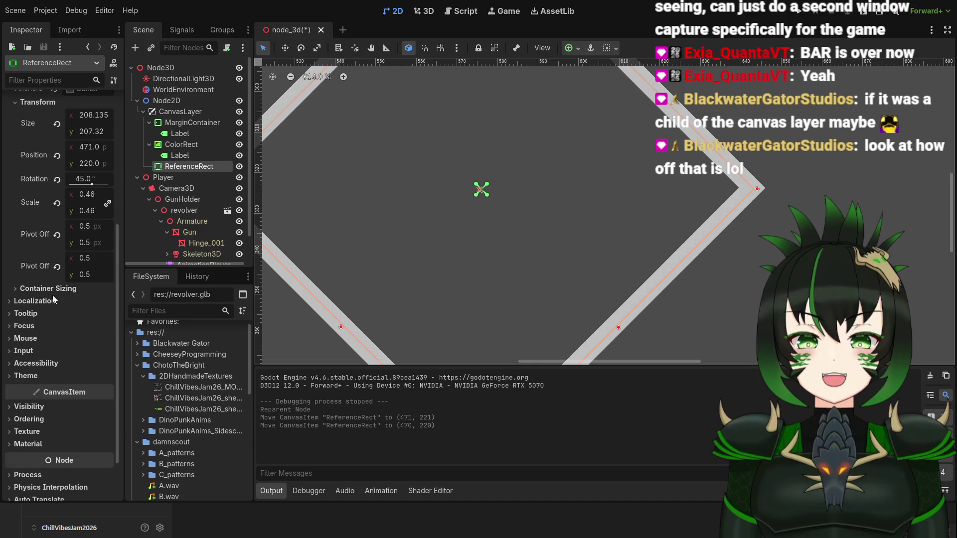
pyautogui.scroll(3, 50, 299)
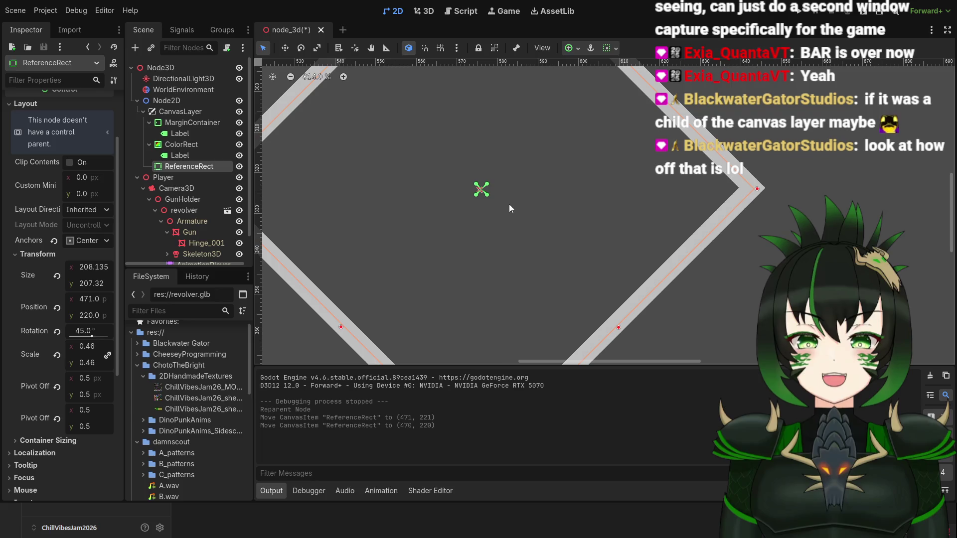
pyautogui.moveTo(547, 191); pyautogui.dragTo(548, 193)
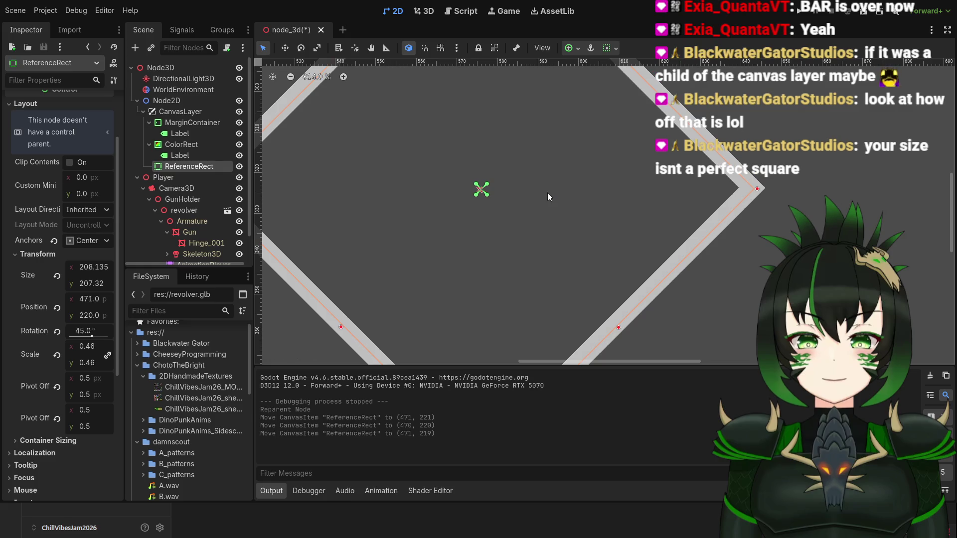
pyautogui.scroll(-5, 548, 192)
pyautogui.moveTo(695, 176); pyautogui.dragTo(681, 210)
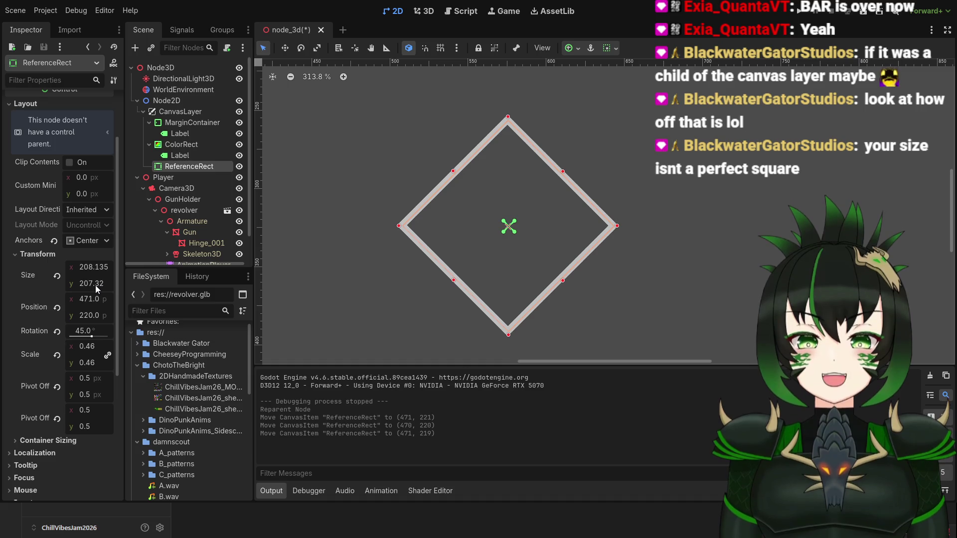
# Set the ReferenceRect size to exactly 208 × 208.
pyautogui.click(107, 268)
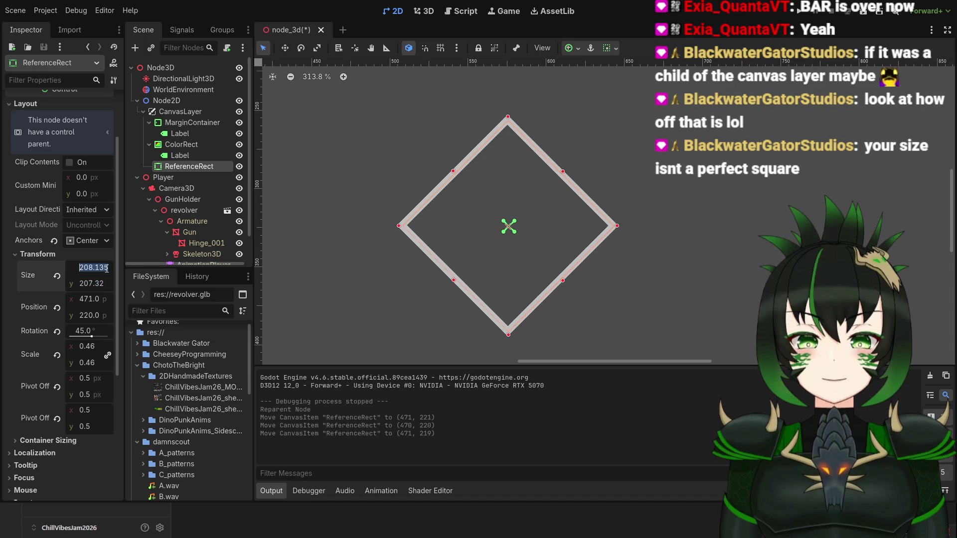
pyautogui.write('2')
pyautogui.press('Return')
pyautogui.click(95, 284)
pyautogui.write('208')
pyautogui.press('Return')
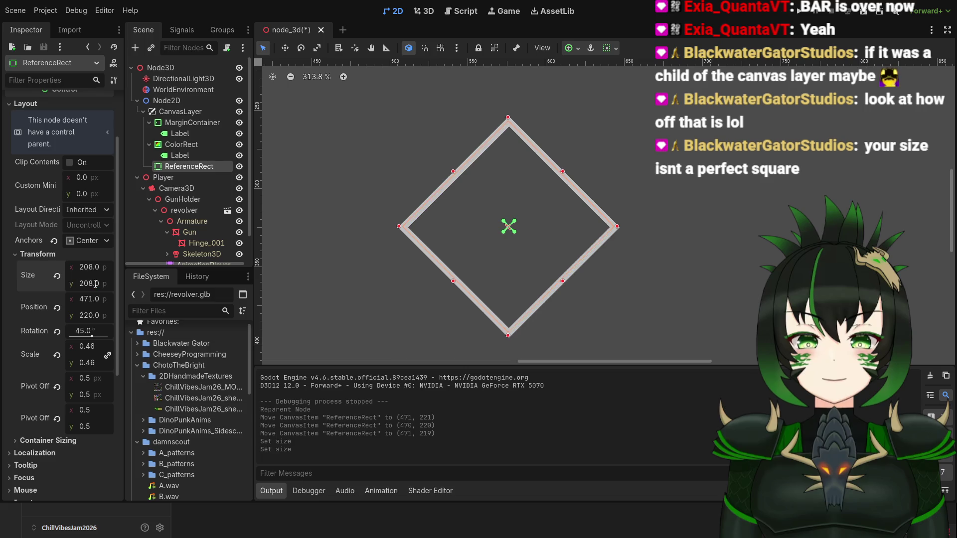
# Nudge the diamond pixel by pixel onto the crosshair, ending at 471, 220.
pyautogui.scroll(5, 520, 257)
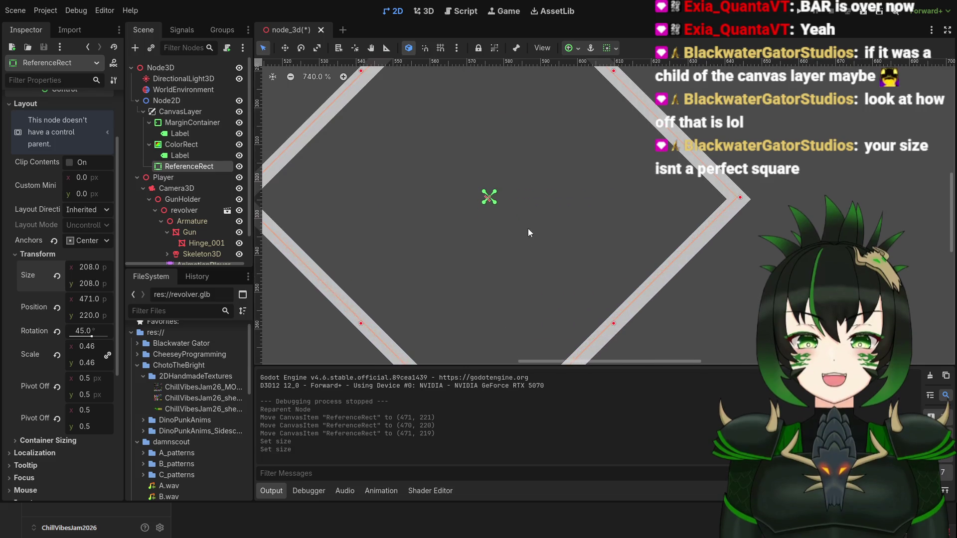
pyautogui.moveTo(549, 197); pyautogui.dragTo(548, 197)
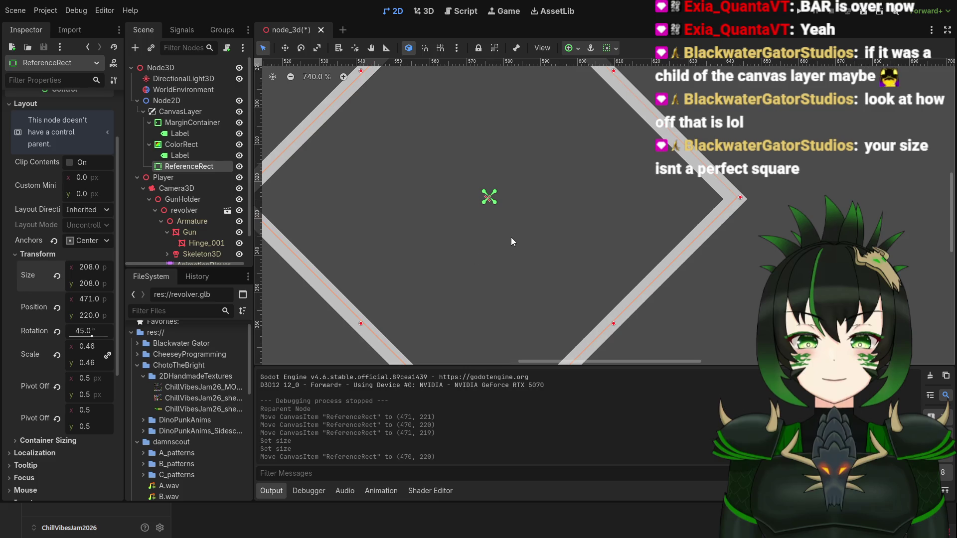
pyautogui.moveTo(516, 241); pyautogui.dragTo(517, 241)
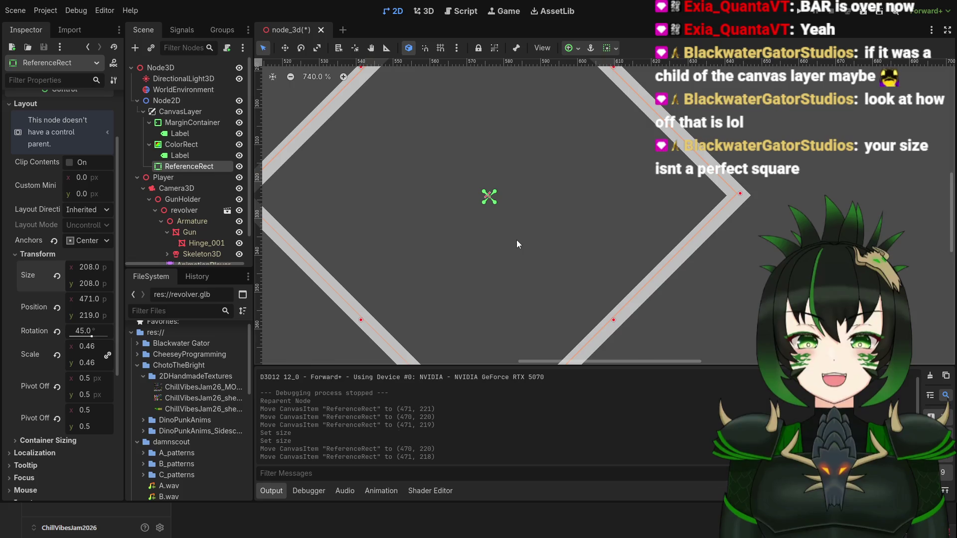
pyautogui.scroll(5, 510, 231)
pyautogui.moveTo(512, 204); pyautogui.dragTo(510, 209)
pyautogui.scroll(-9, 510, 209)
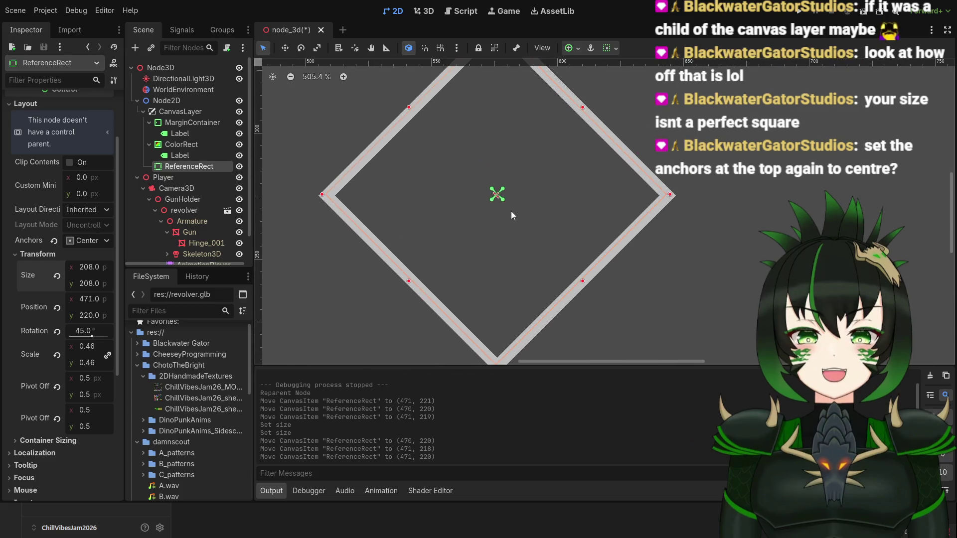
pyautogui.scroll(-2, 509, 211)
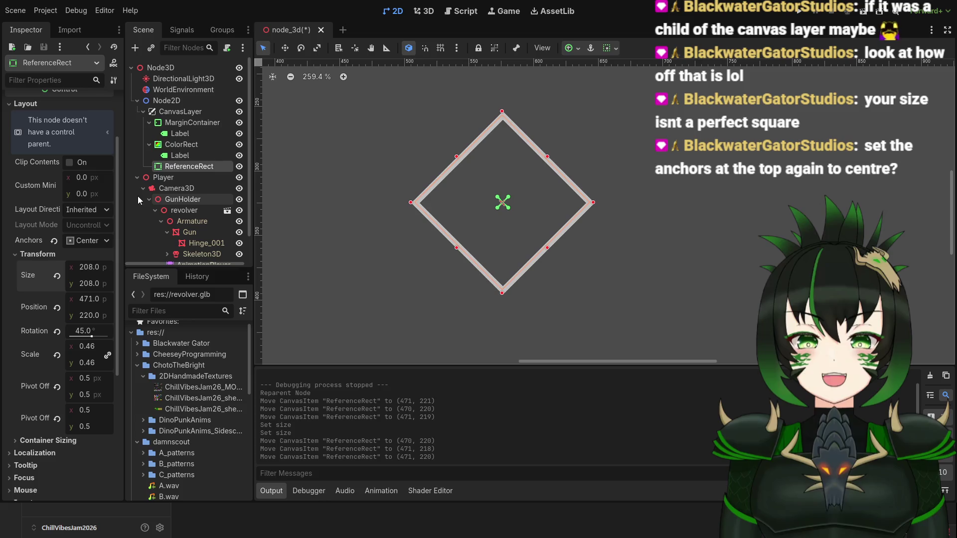
pyautogui.scroll(2, 50, 214)
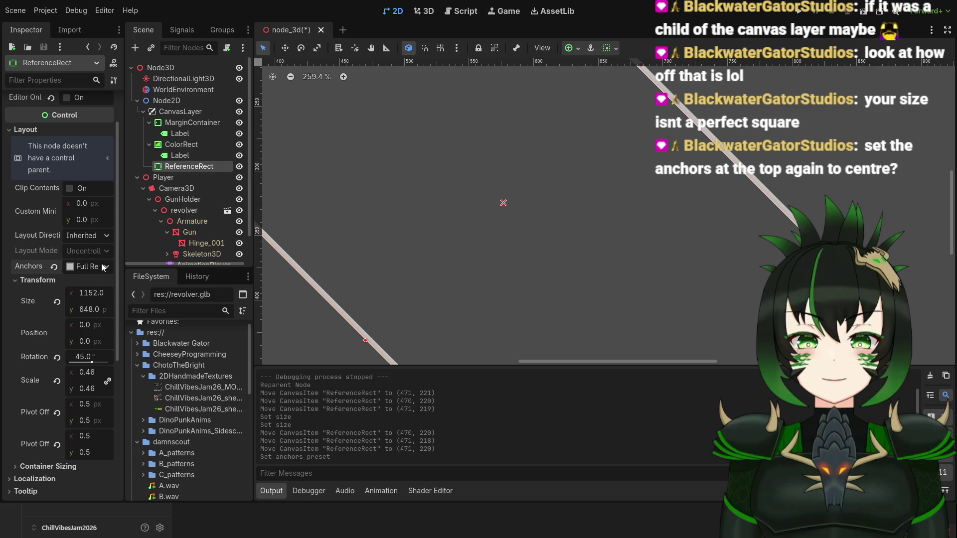
pyautogui.hotkey('ctrl', 'z')
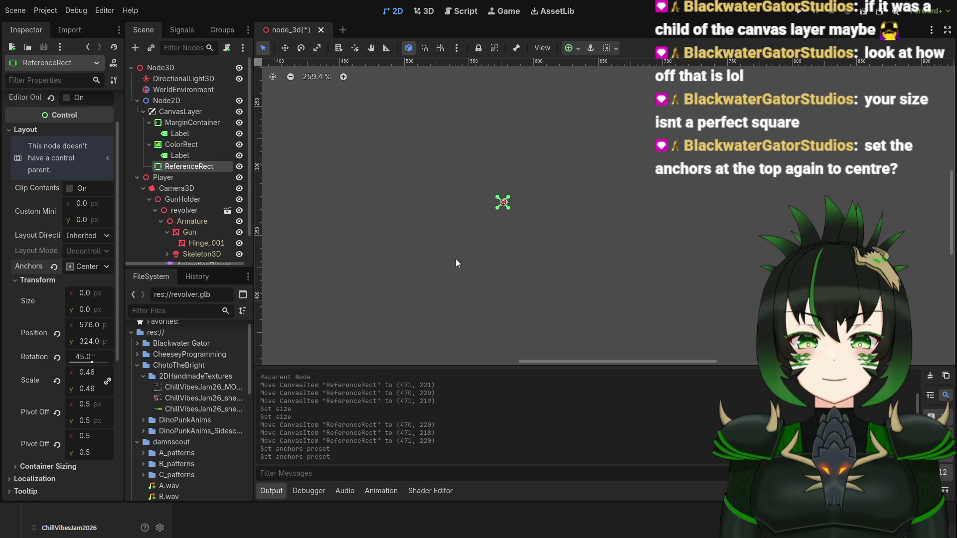
pyautogui.scroll(5, 494, 217)
pyautogui.scroll(6, 512, 215)
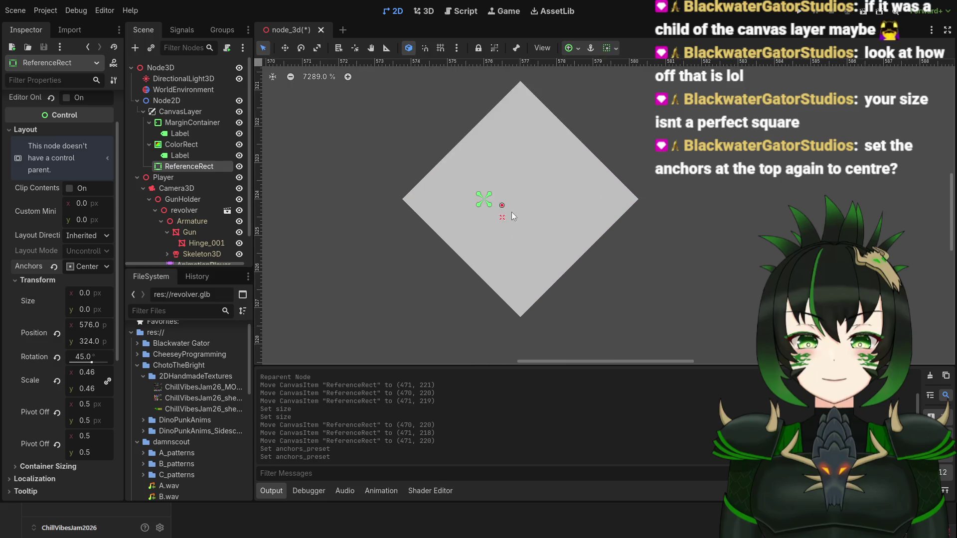
pyautogui.hotkey('ctrl', 'z')
pyautogui.hotkey('ctrl', 'z')
pyautogui.scroll(-4, 522, 217)
pyautogui.scroll(-6, 522, 217)
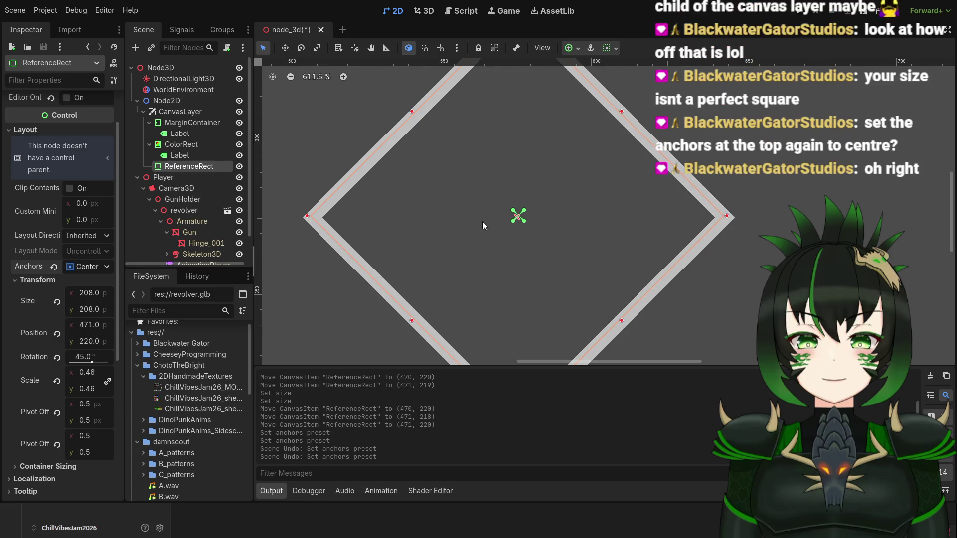
pyautogui.scroll(3, 566, 253)
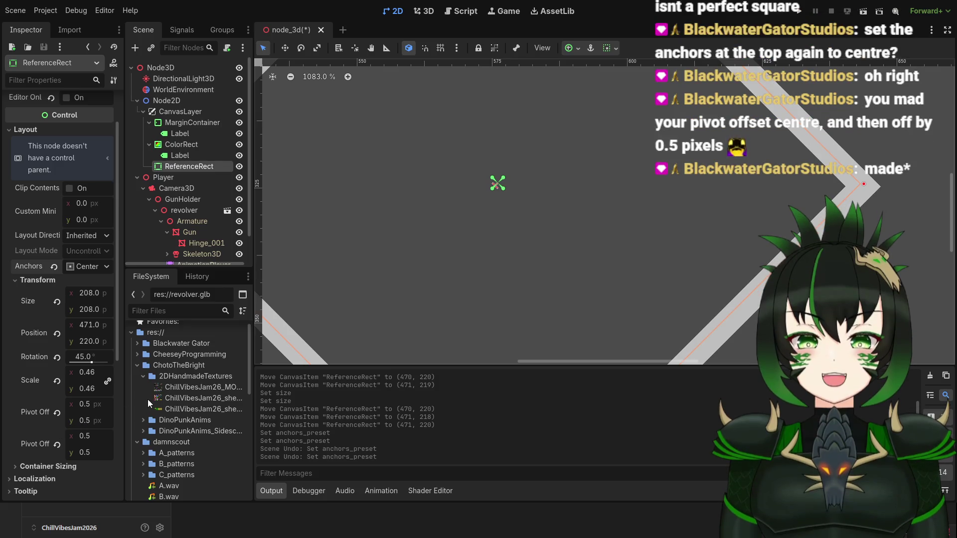
# Reset the ReferenceRect's pivot offset and pivot offset ratio to 0, 0.
pyautogui.click(98, 406)
pyautogui.write('0')
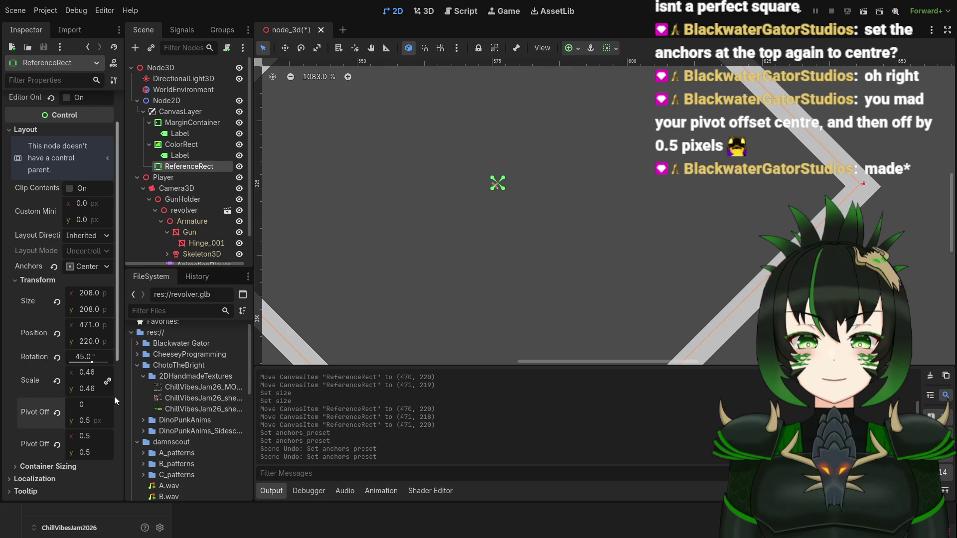
pyautogui.press('Return')
pyautogui.click(91, 419)
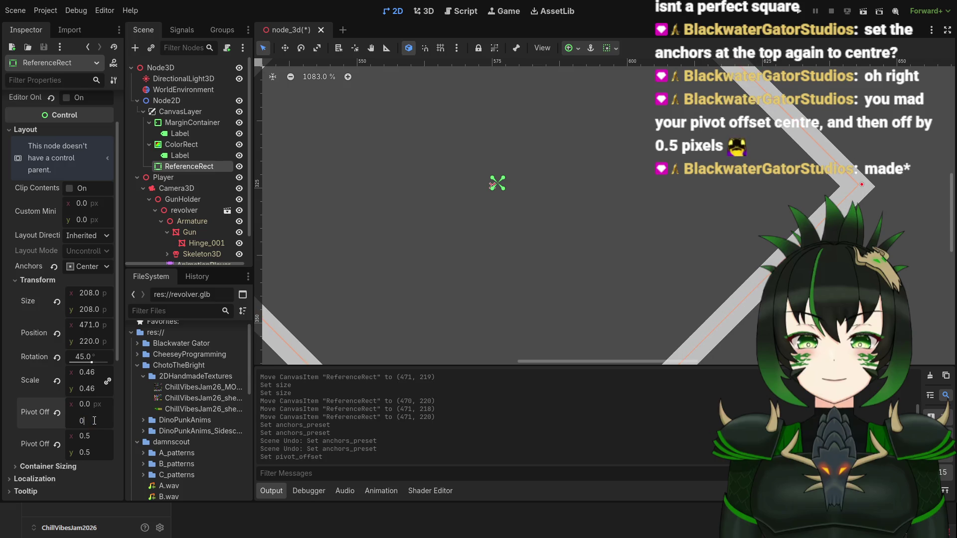
pyautogui.write('0')
pyautogui.press('Return')
pyautogui.click(84, 436)
pyautogui.write('0')
pyautogui.press('Return')
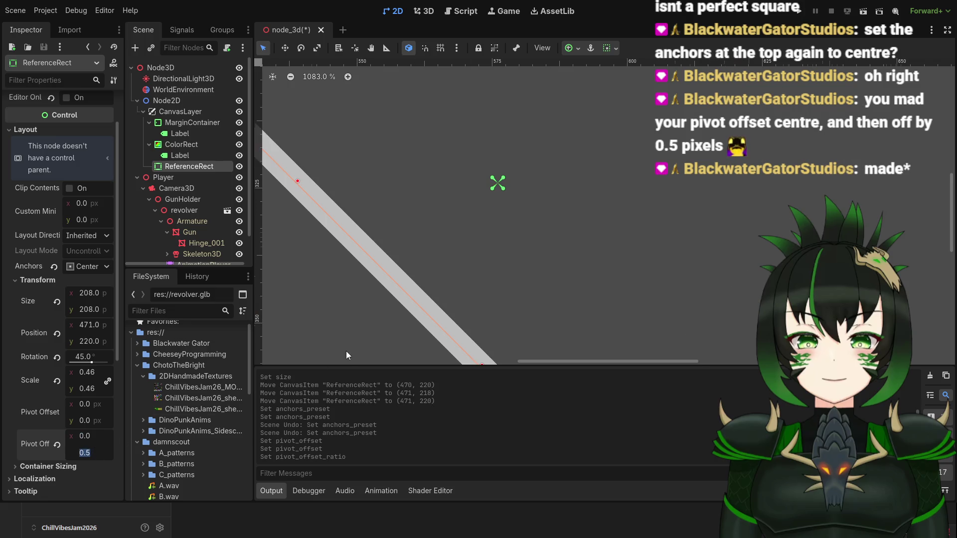
pyautogui.scroll(-5, 411, 309)
pyautogui.write('0')
pyautogui.press('Return')
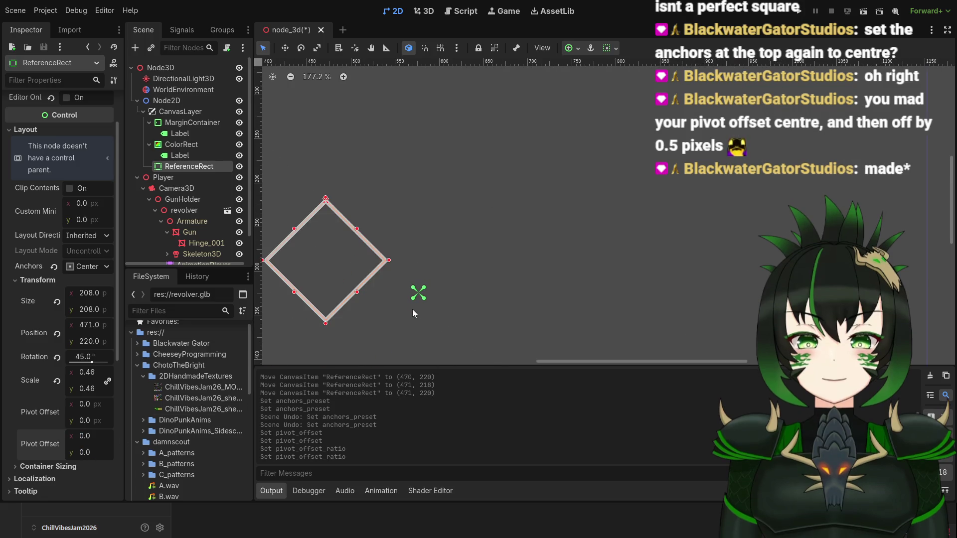
pyautogui.scroll(-2, 411, 310)
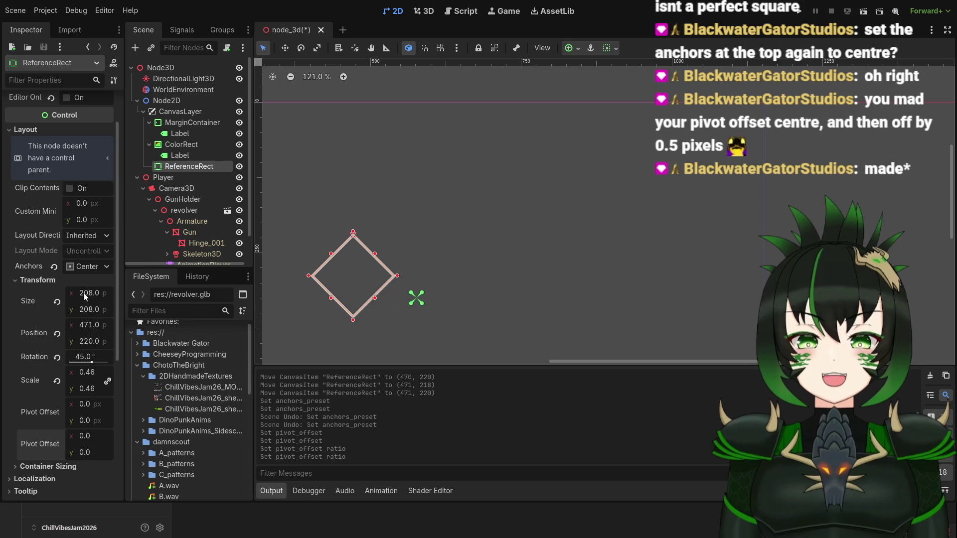
# Set the ReferenceRect's position to 0, 0.
pyautogui.click(89, 327)
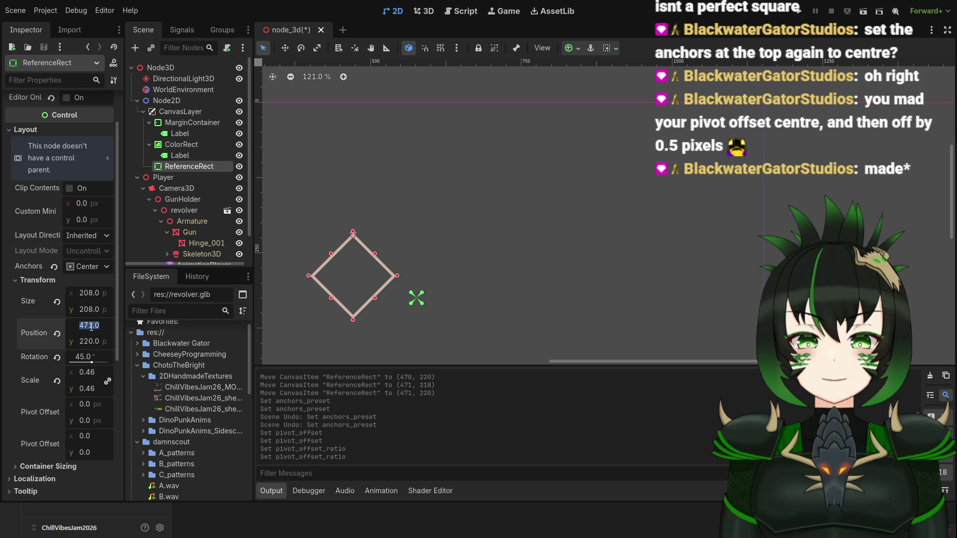
pyautogui.write('0')
pyautogui.press('Return')
pyautogui.click(91, 340)
pyautogui.write('0')
pyautogui.press('Return')
pyautogui.scroll(-4, 364, 310)
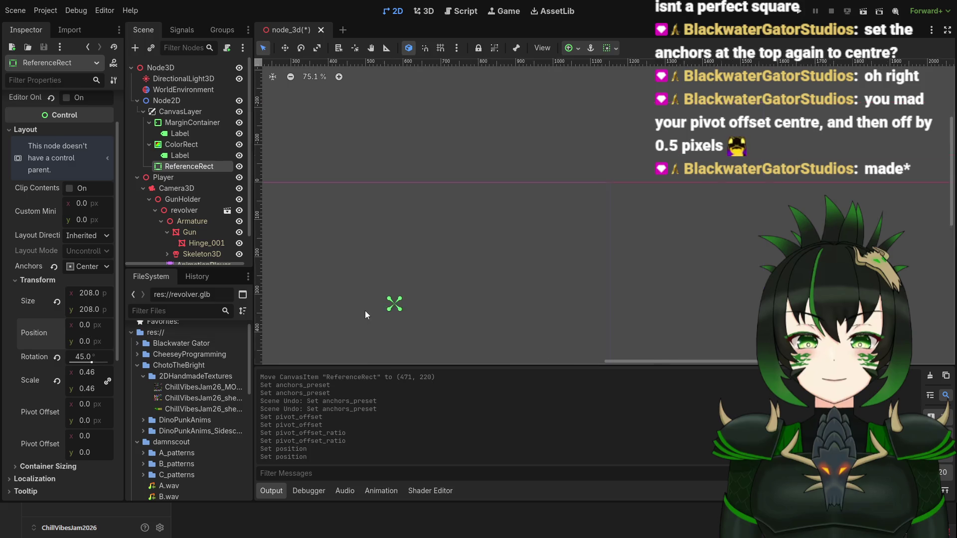
pyautogui.scroll(3, 378, 315)
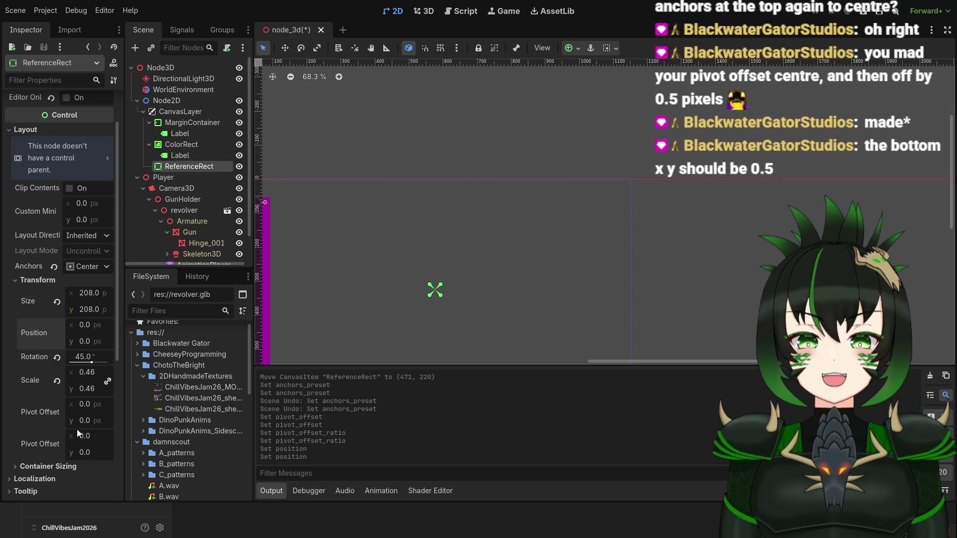
# Set the pivot offset ratio to 0.5, 0.5 so it rotates about its centre.
pyautogui.click(93, 436)
pyautogui.press('BackSpace')
pyautogui.press('Return')
pyautogui.click(90, 454)
pyautogui.press('BackSpace')
pyautogui.write('5')
pyautogui.press('Return')
pyautogui.scroll(-1, 343, 306)
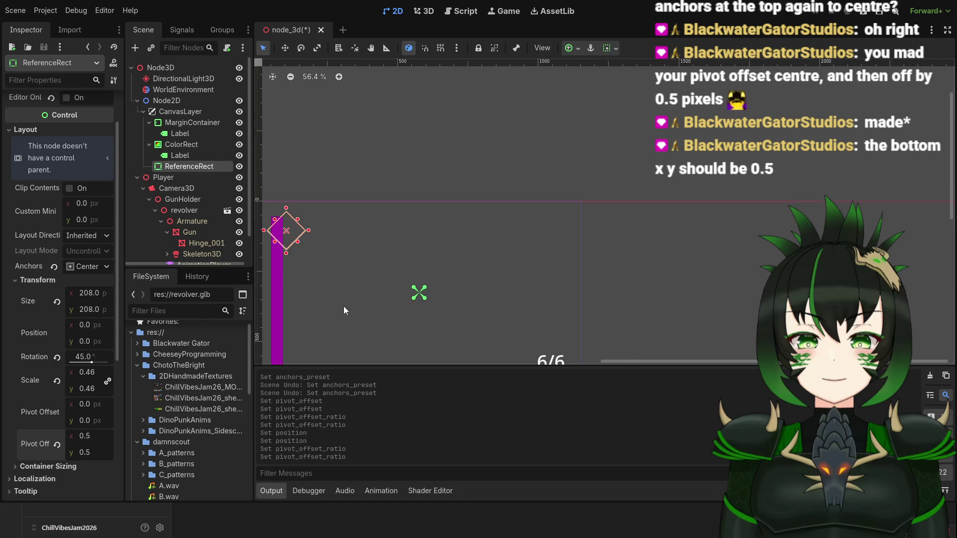
pyautogui.hscroll(-3, 339, 307)
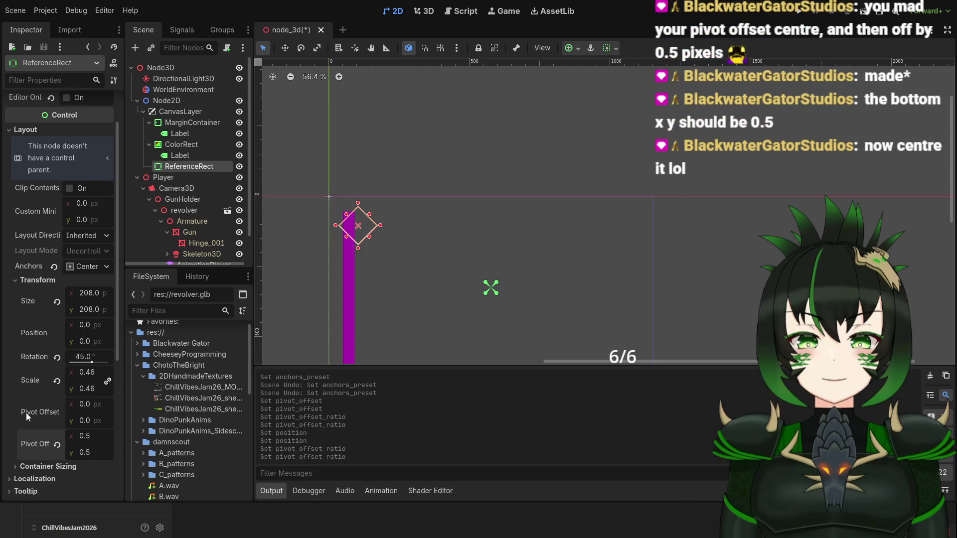
pyautogui.scroll(5, 365, 255)
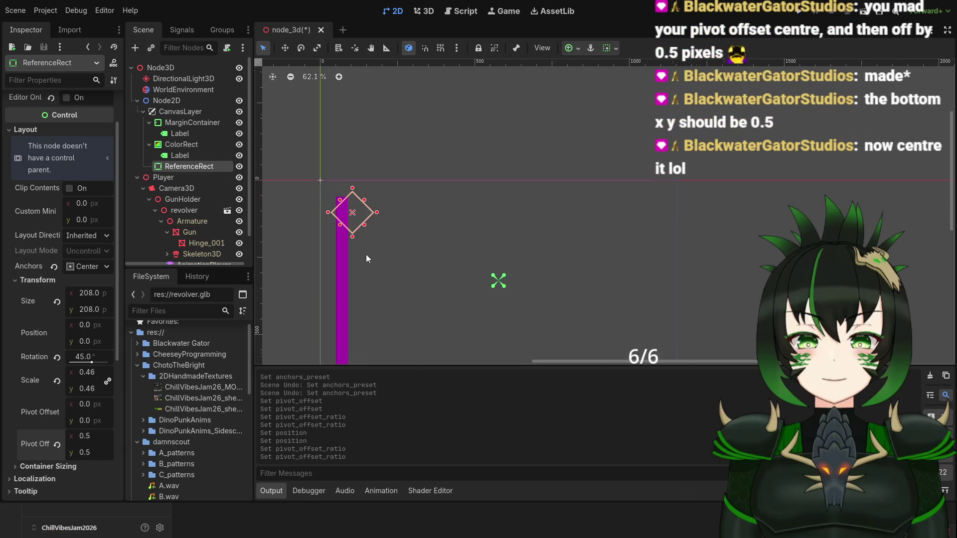
# Drag the diamond onto the centre crosshair and save the scene.
pyautogui.moveTo(355, 194)
pyautogui.mouseDown()
pyautogui.moveTo(531, 256)
pyautogui.moveTo(568, 295)
pyautogui.moveTo(546, 274)
pyautogui.mouseUp()
pyautogui.scroll(6, 567, 297)
pyautogui.scroll(12, 551, 271)
pyautogui.scroll(-20, 549, 277)
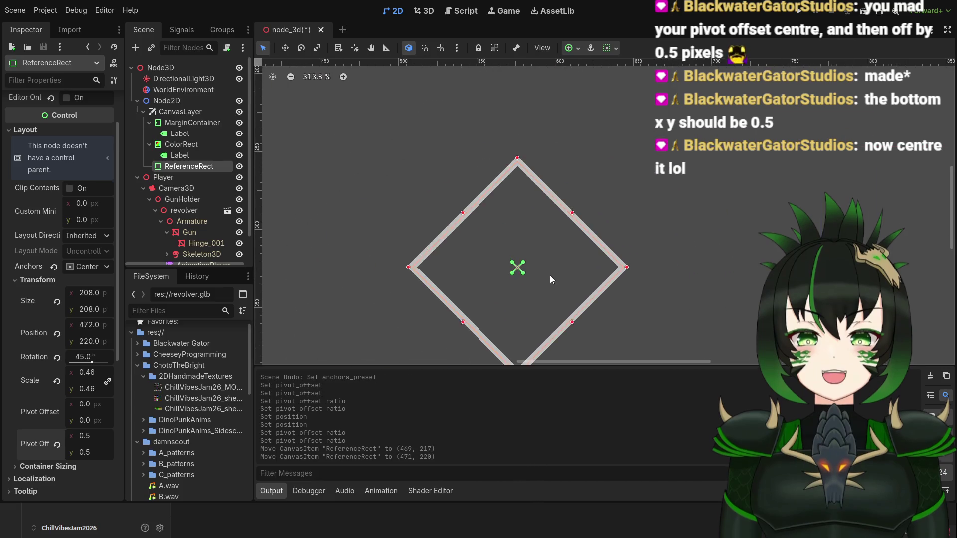
pyautogui.hotkey('ctrl', 's')
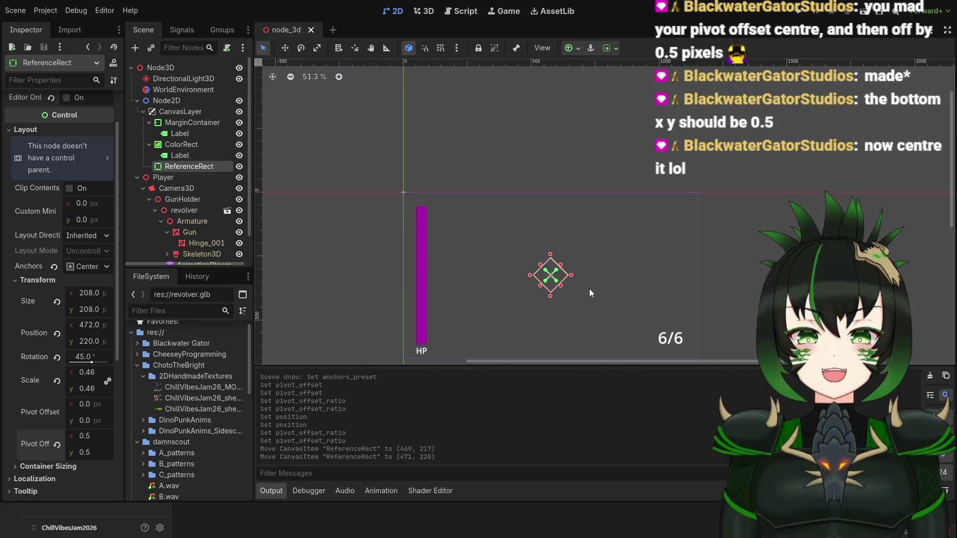
# Run the scene to test the diamond crosshair.
pyautogui.scroll(-4, 20, 275)
pyautogui.scroll(-2, 20, 271)
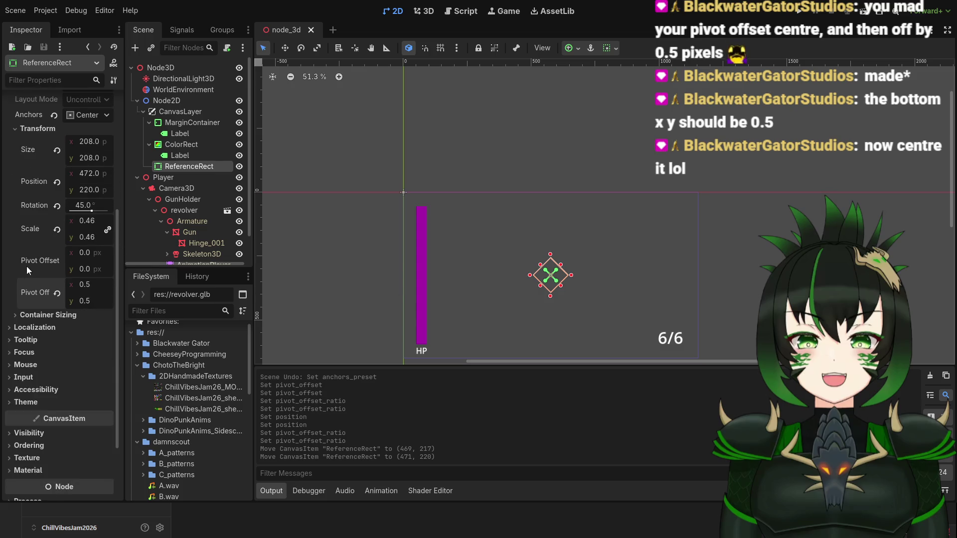
pyautogui.moveTo(121, 262); pyautogui.dragTo(134, 142)
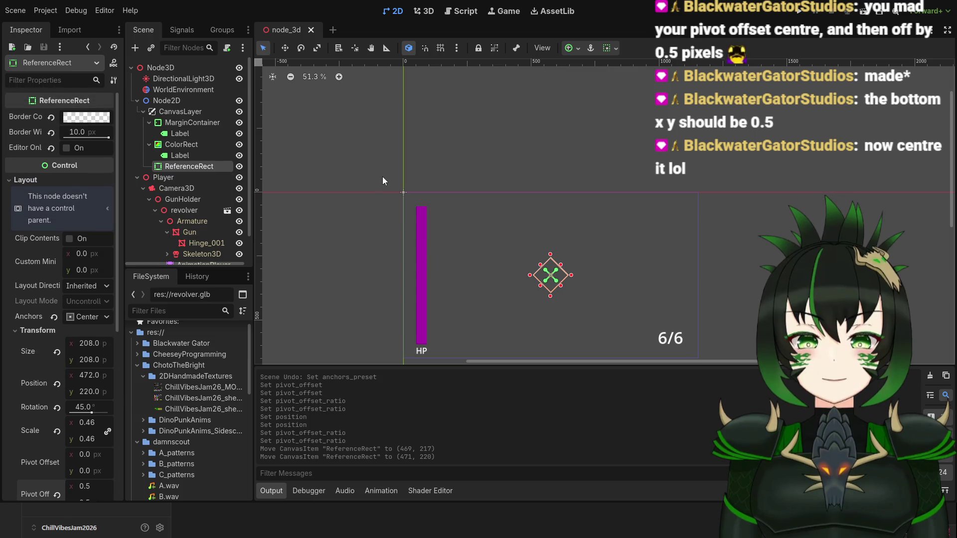
pyautogui.click(796, 12)
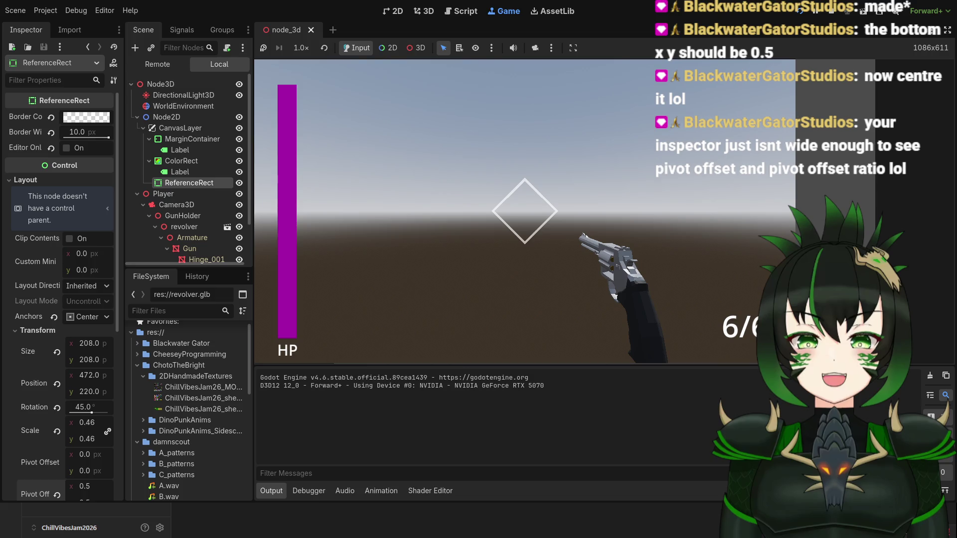
# Widen the Scene and Inspector docks to show full property names, then stop the game.
pyautogui.moveTo(254, 42); pyautogui.dragTo(337, 40)
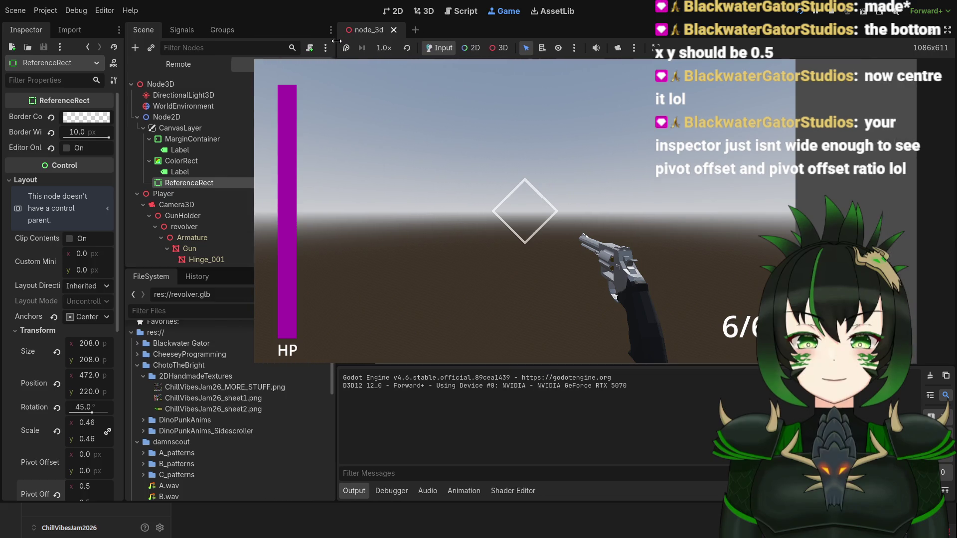
pyautogui.moveTo(124, 34); pyautogui.dragTo(222, 33)
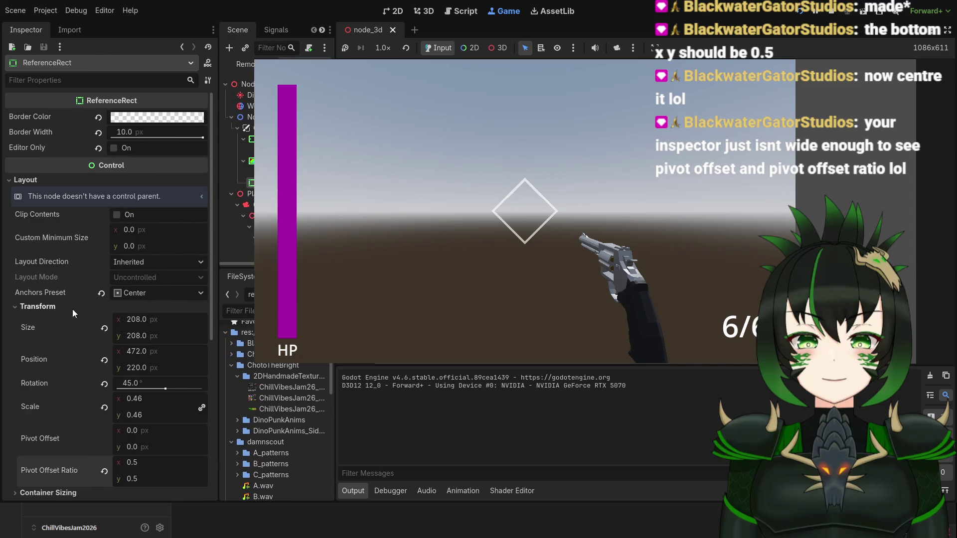
pyautogui.scroll(-3, 74, 306)
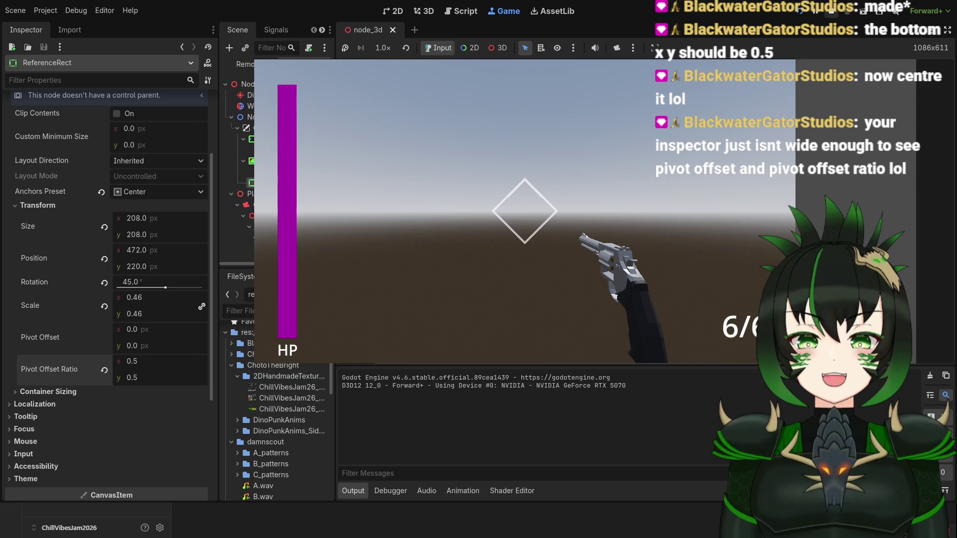
pyautogui.press('F8')
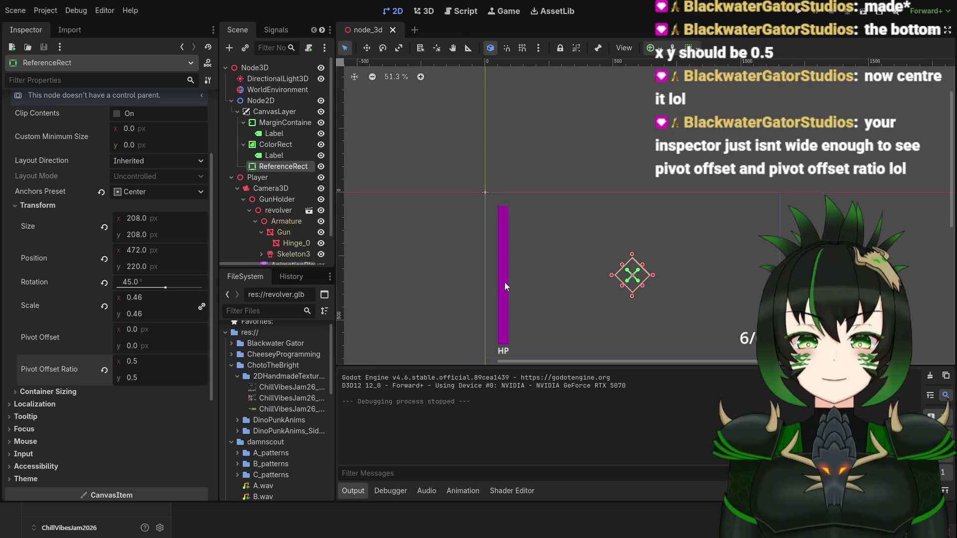
# Select the purple HP bar ColorRect, undo an accidental resize, and show its Transform.
pyautogui.click(505, 286)
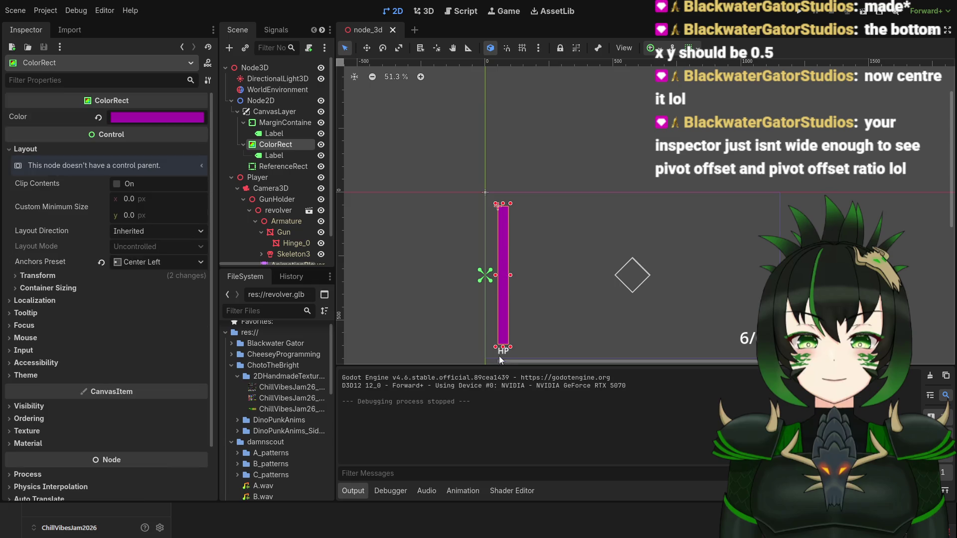
pyautogui.moveTo(503, 347); pyautogui.dragTo(504, 343)
pyautogui.hotkey('ctrl', 'z')
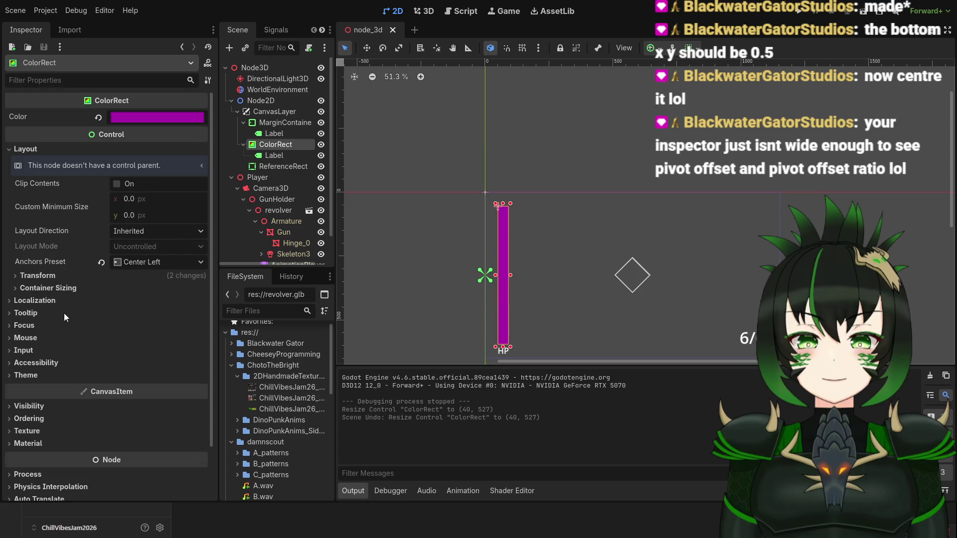
pyautogui.click(38, 275)
pyautogui.scroll(-2, 82, 382)
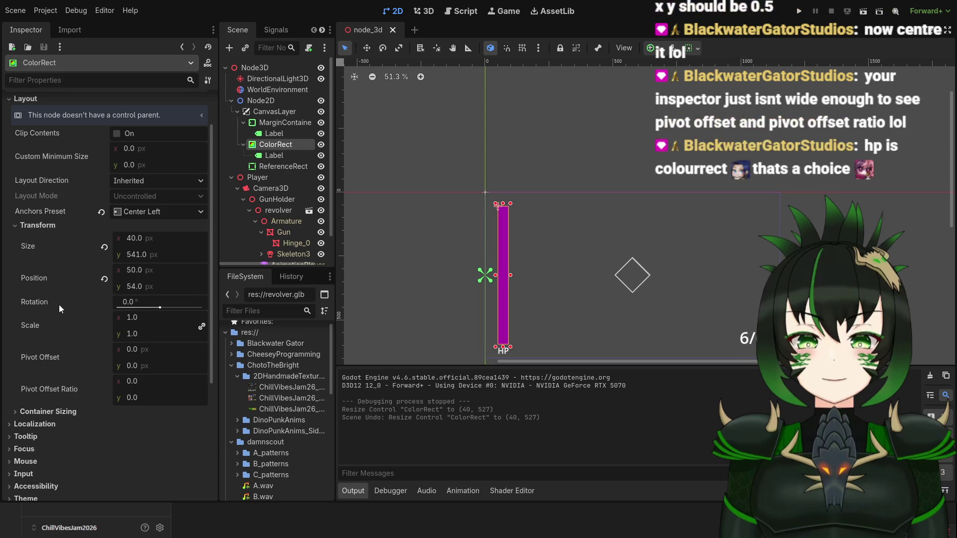
pyautogui.scroll(-4, 61, 284)
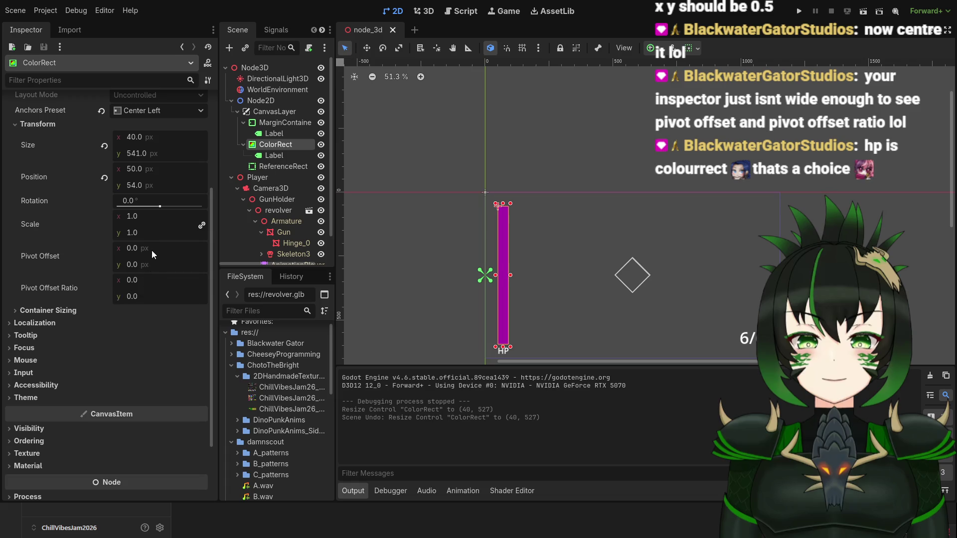
# Set the HP bar's pivot offset ratio to 0.5, 0.5.
pyautogui.click(142, 280)
pyautogui.write('0.5')
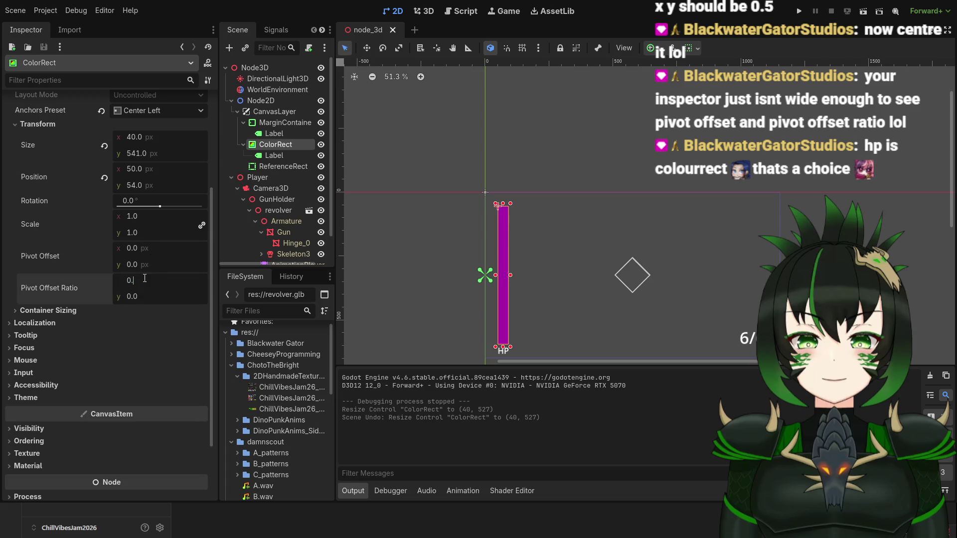
pyautogui.press('Return')
pyautogui.click(138, 295)
pyautogui.write('0.5')
pyautogui.press('Return')
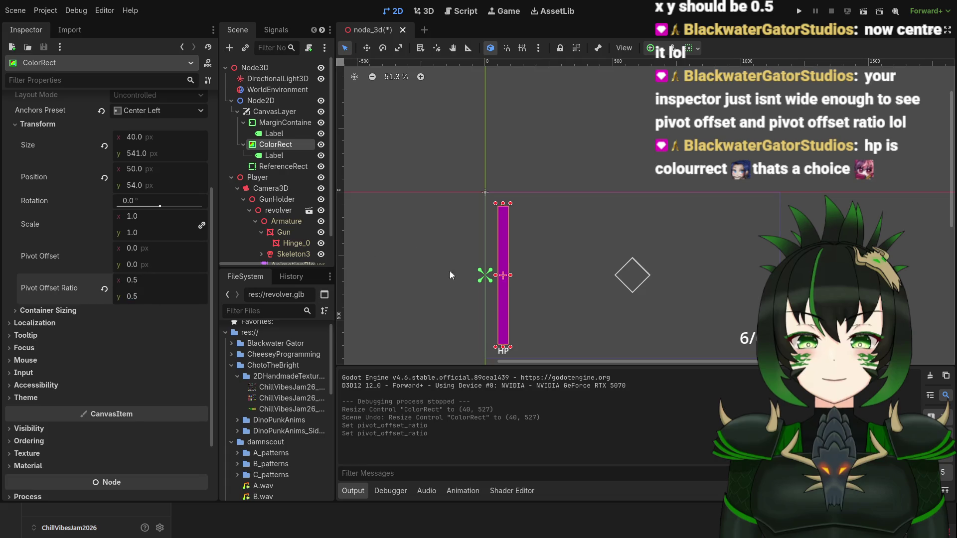
# Move the HP bar slightly upward to position 49, 34.
pyautogui.scroll(3, 504, 287)
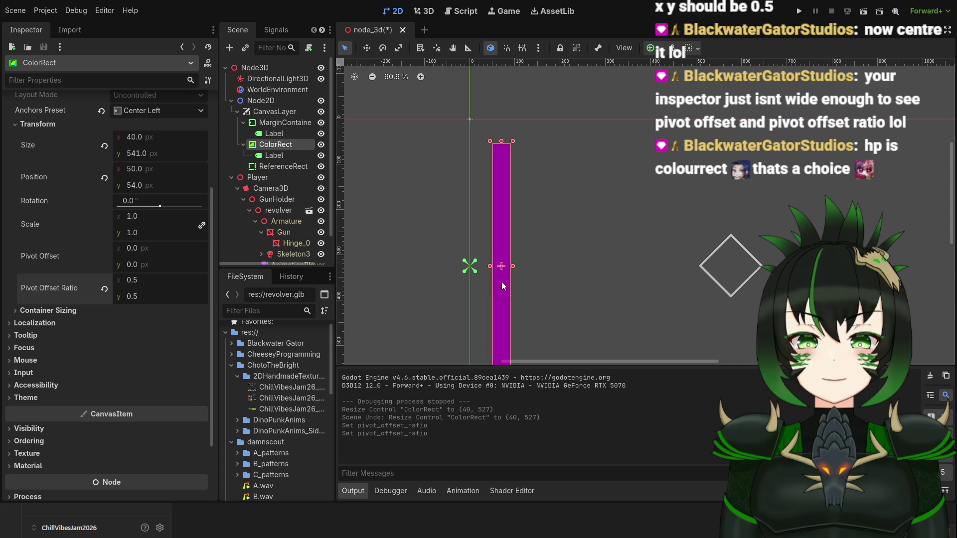
pyautogui.scroll(-2, 514, 281)
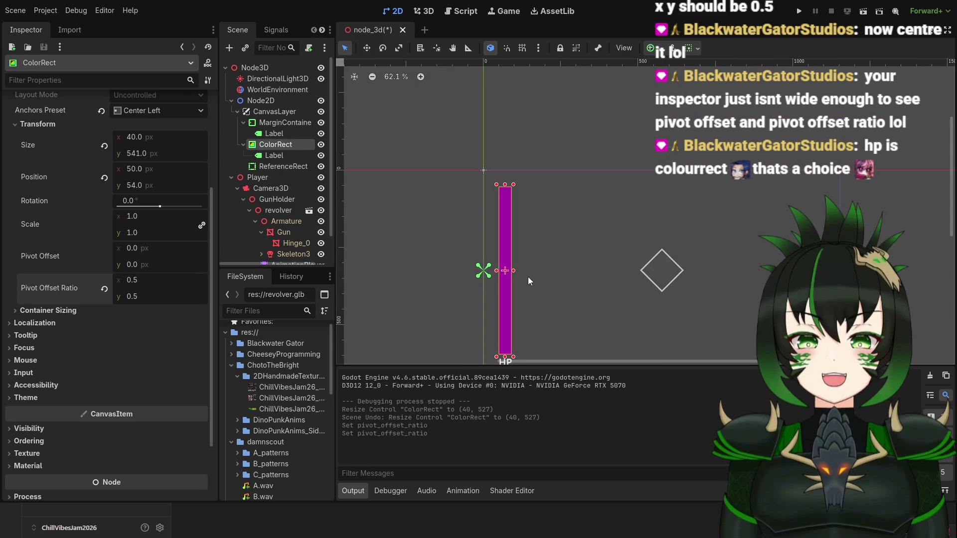
pyautogui.moveTo(948, 177); pyautogui.dragTo(948, 194)
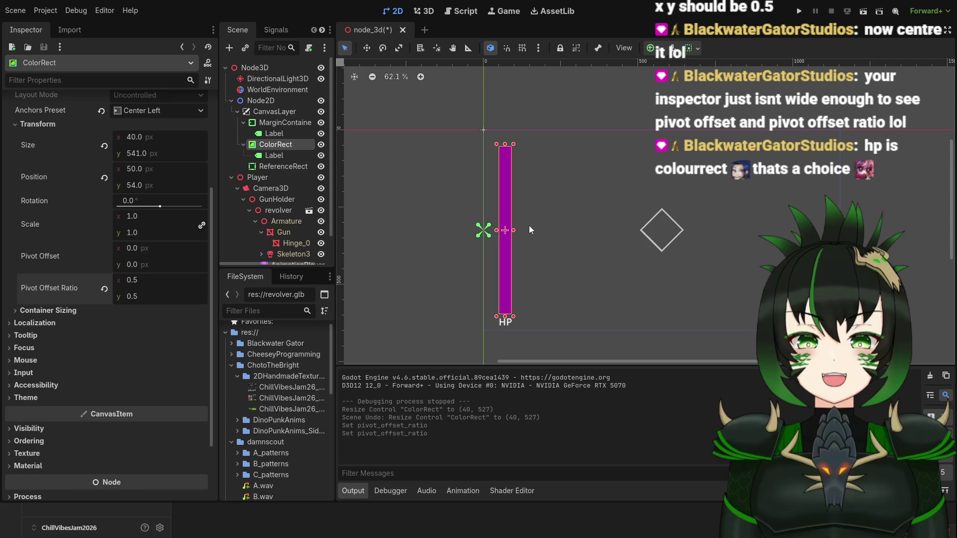
pyautogui.scroll(2, 513, 249)
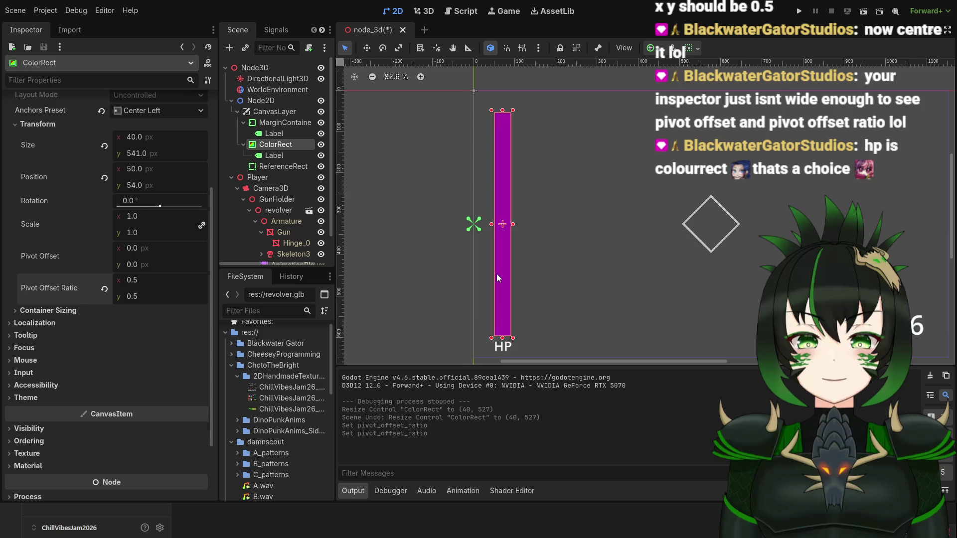
pyautogui.scroll(-1, 500, 273)
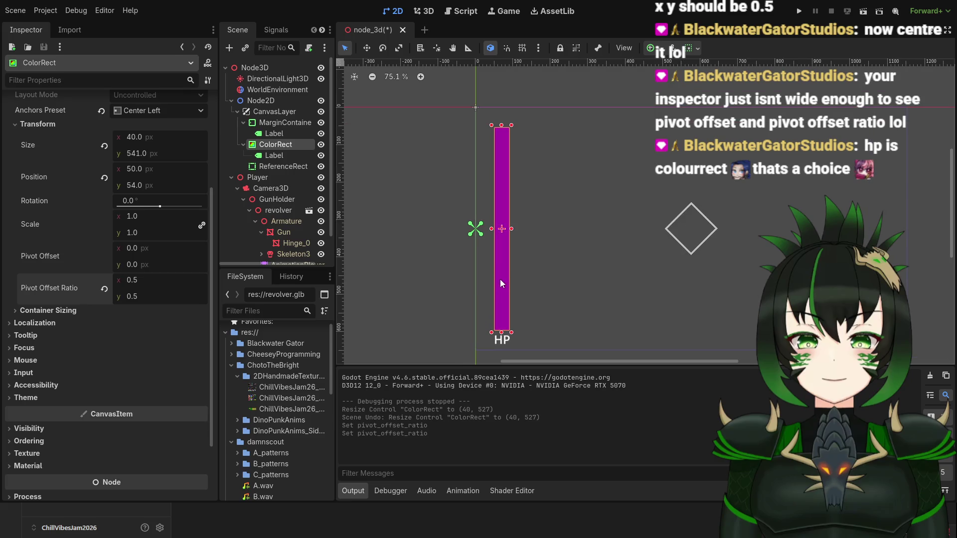
pyautogui.moveTo(500, 279); pyautogui.dragTo(500, 271)
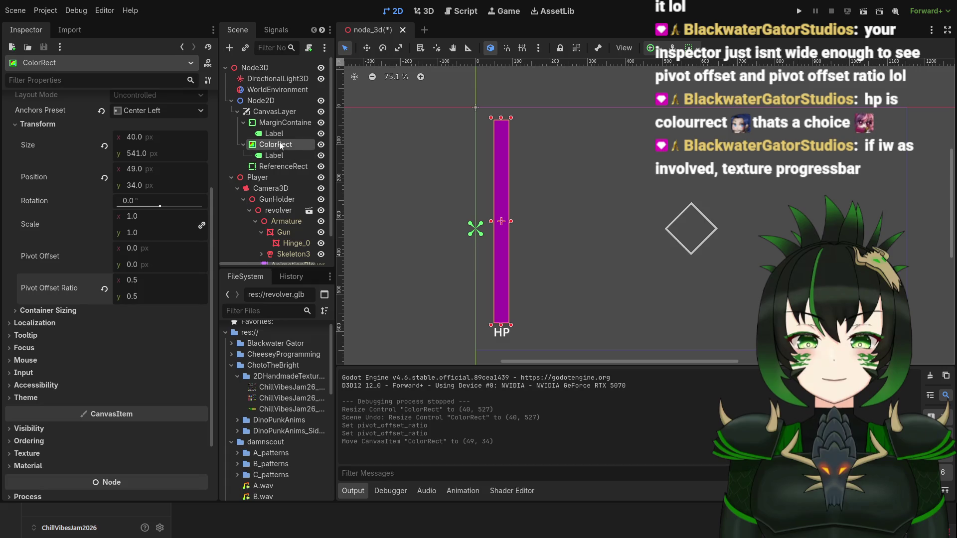
# Add a TextureProgressBar under CanvasLayer with Fill Mode Bottom to Top.
pyautogui.click(279, 113)
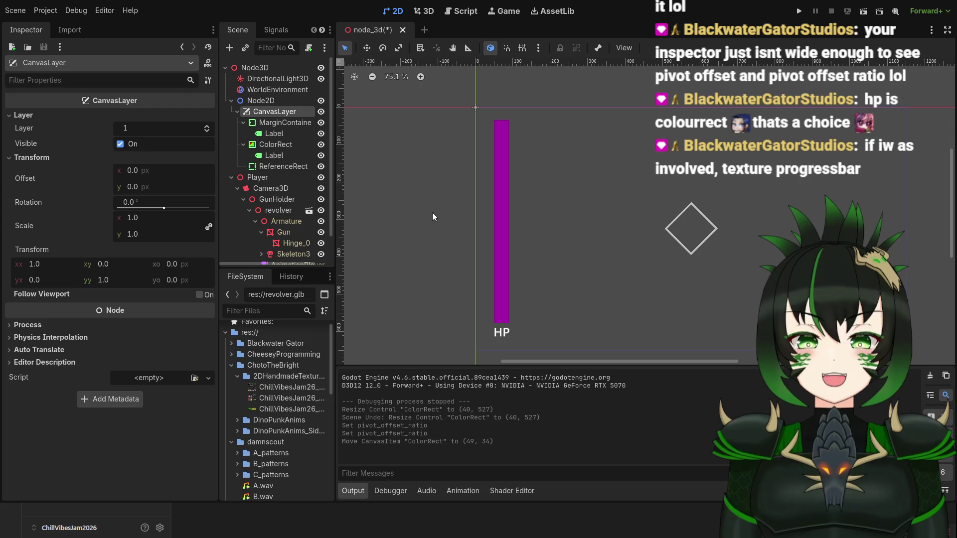
pyautogui.hotkey('ctrl', 'a')
pyautogui.press('Return')
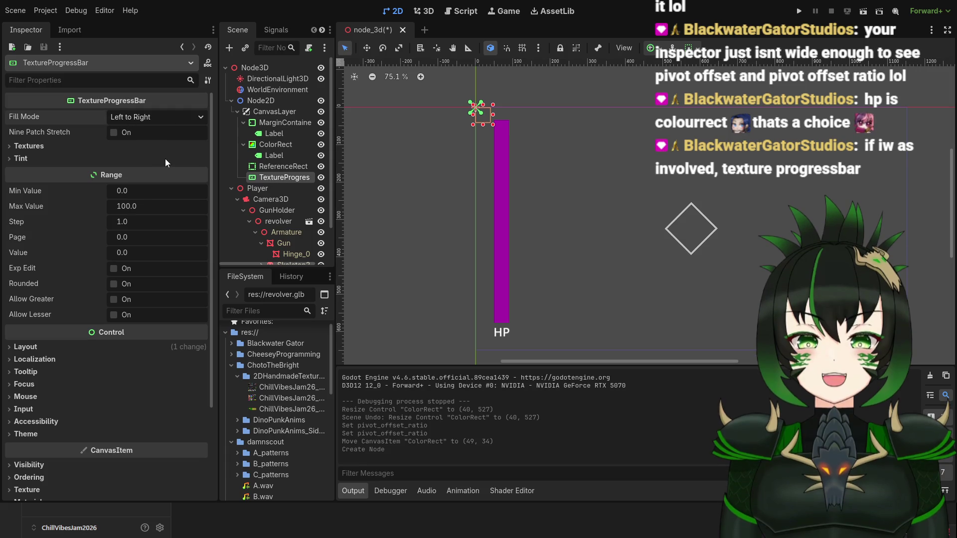
pyautogui.press('Down')
pyautogui.press('Down')
pyautogui.press('Down')
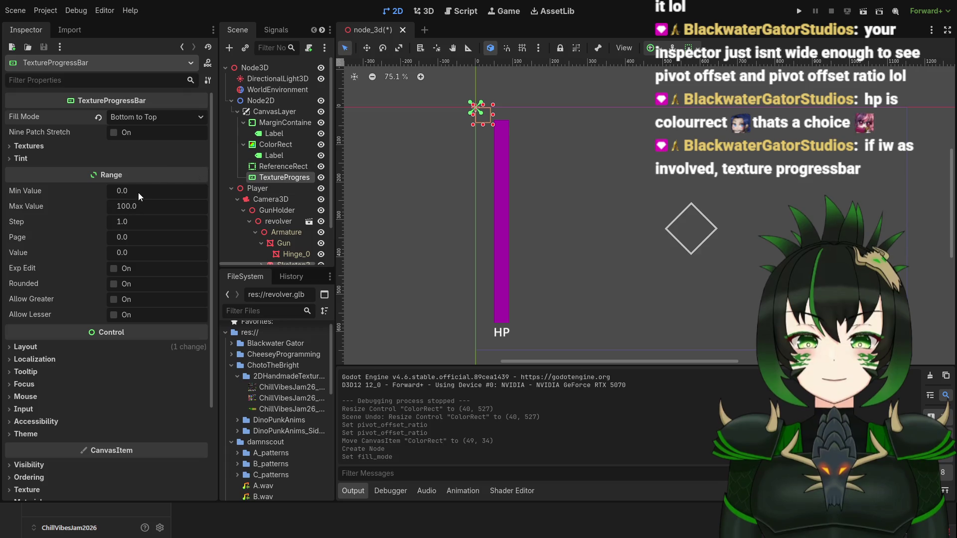
# Resize and place the progress bar over the purple HP bar at 40 × 540.
pyautogui.moveTo(483, 126); pyautogui.dragTo(483, 308)
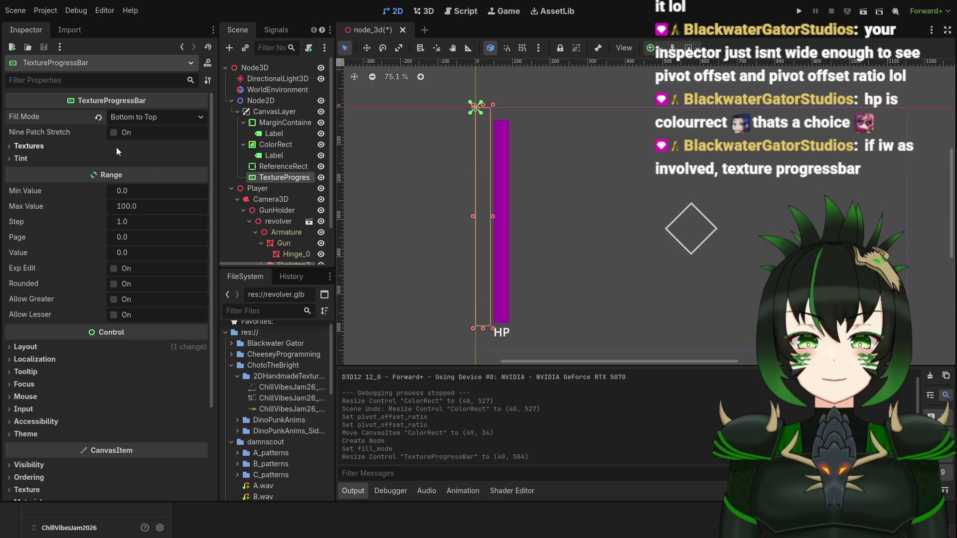
pyautogui.moveTo(486, 216); pyautogui.dragTo(503, 206)
pyautogui.moveTo(501, 102); pyautogui.dragTo(505, 117)
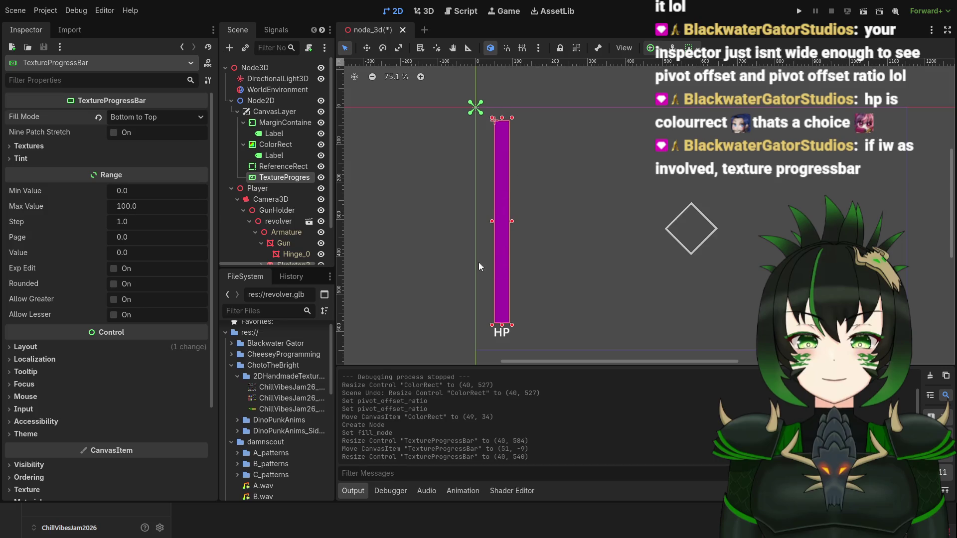
pyautogui.click(15, 147)
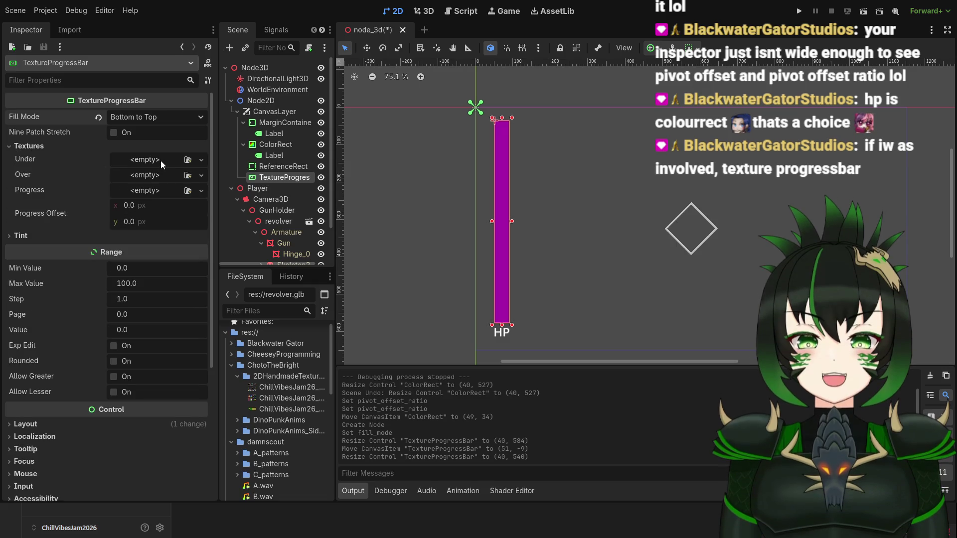
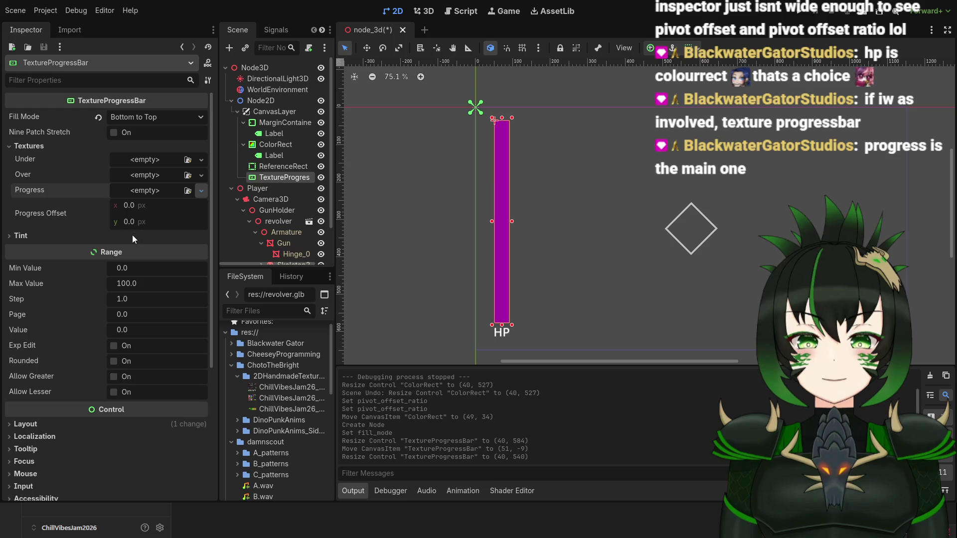
# Replace the HP bar's Progress texture with a new GradientTexture2D after trying Image and Canvas textures.
pyautogui.click(129, 264)
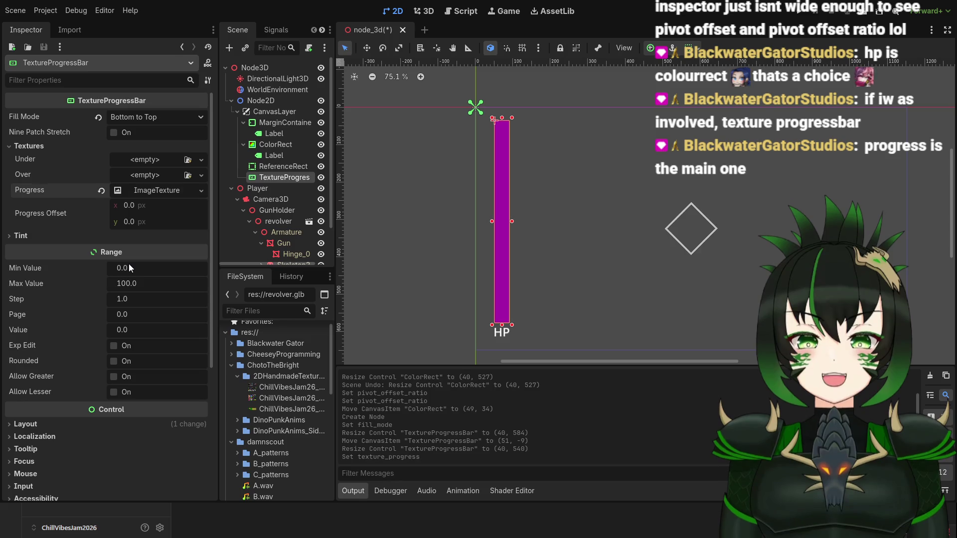
pyautogui.click(165, 193)
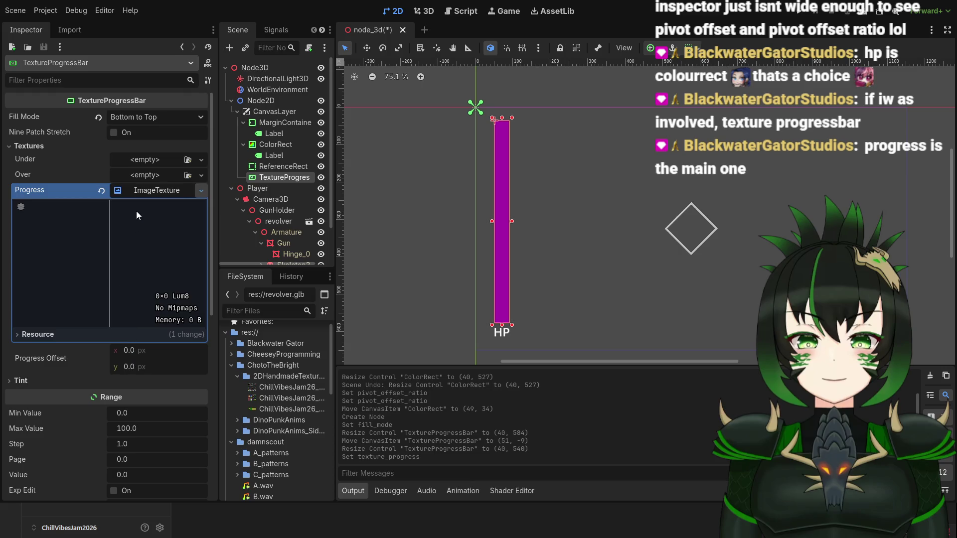
pyautogui.hotkey('ctrl', 'v')
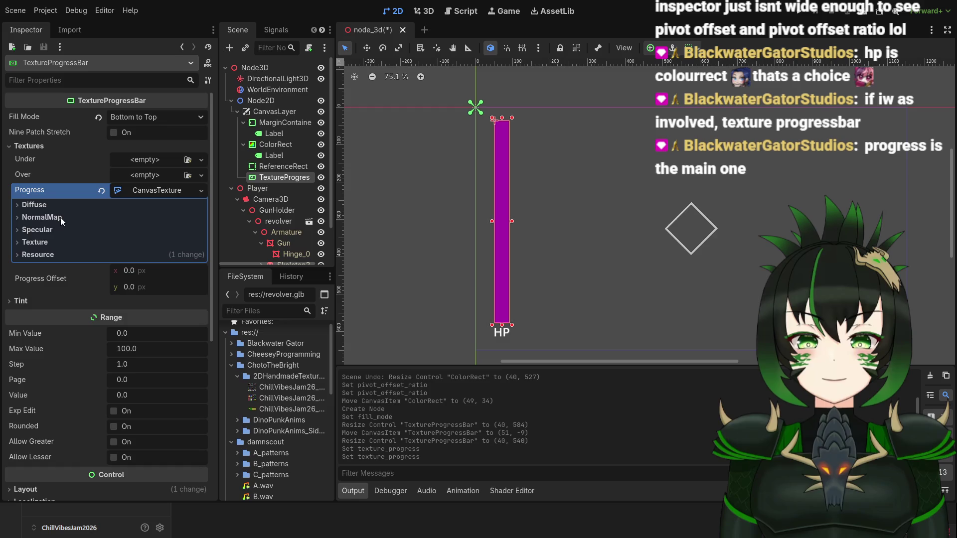
pyautogui.click(53, 229)
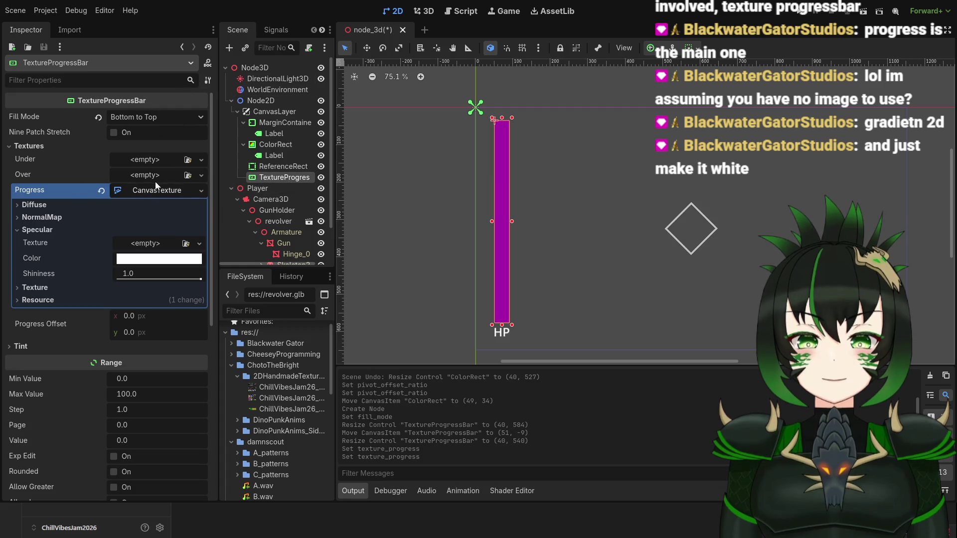
pyautogui.click(166, 189)
pyautogui.click(189, 188)
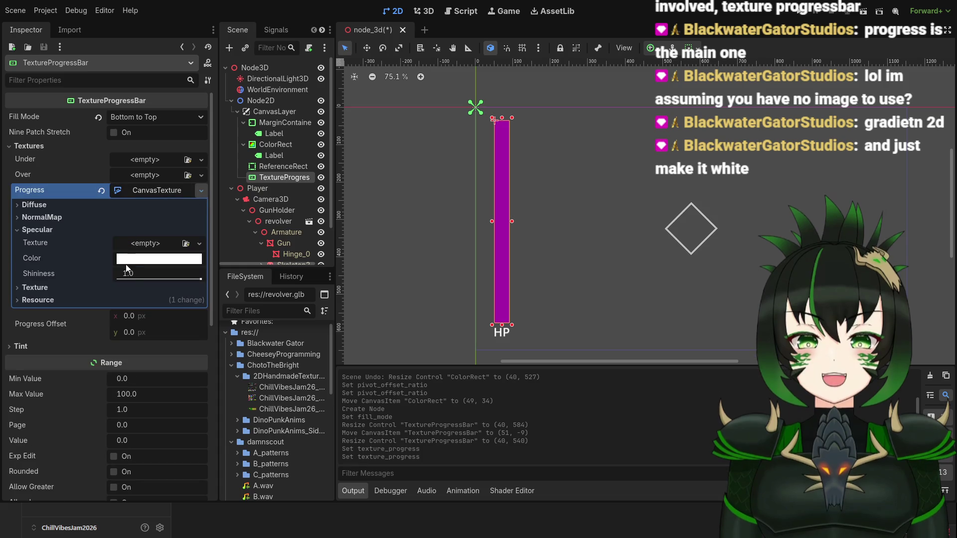
pyautogui.hotkey('ctrl', 'v')
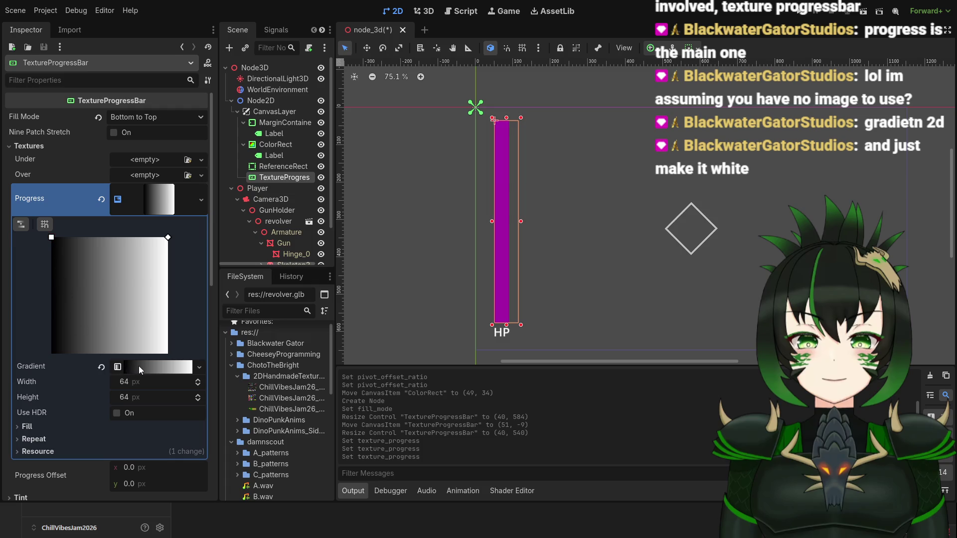
# Recolour the left and right Progress gradient stops to purple for a solid purple fill.
pyautogui.click(118, 369)
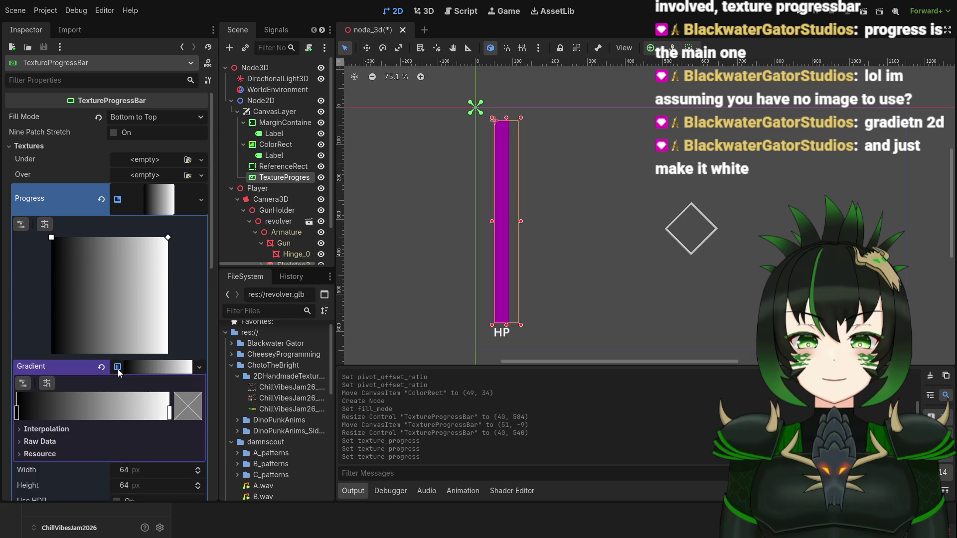
pyautogui.click(18, 413)
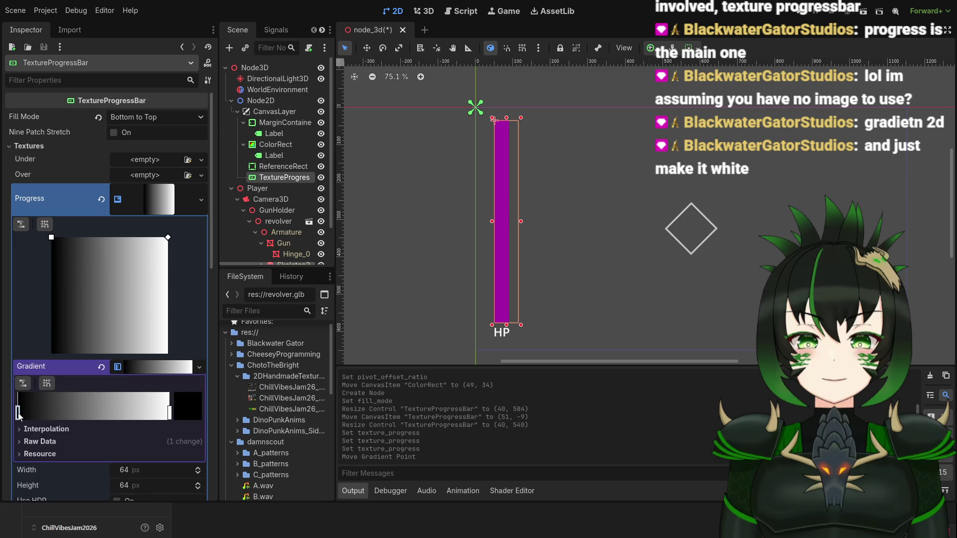
pyautogui.click(17, 413)
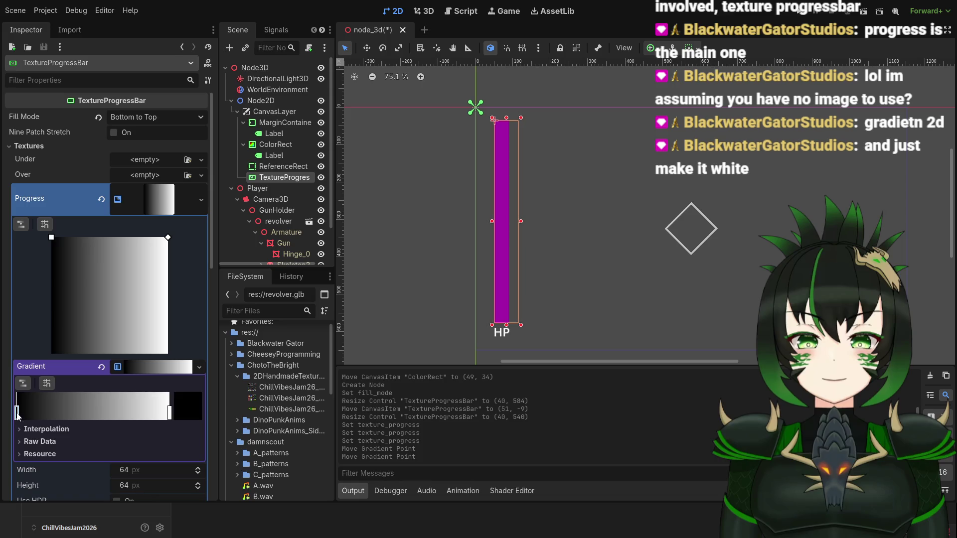
pyautogui.click(190, 406)
pyautogui.click(159, 114)
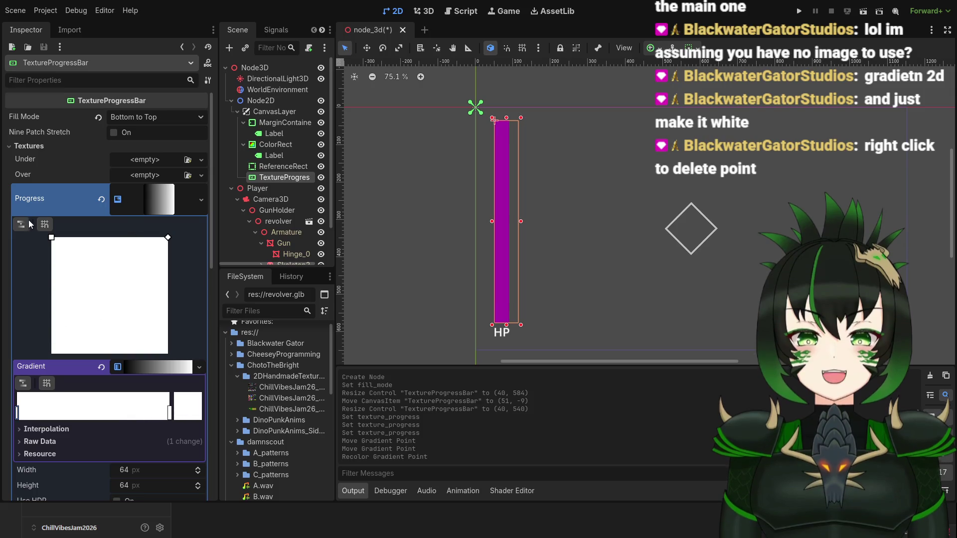
pyautogui.click(501, 184)
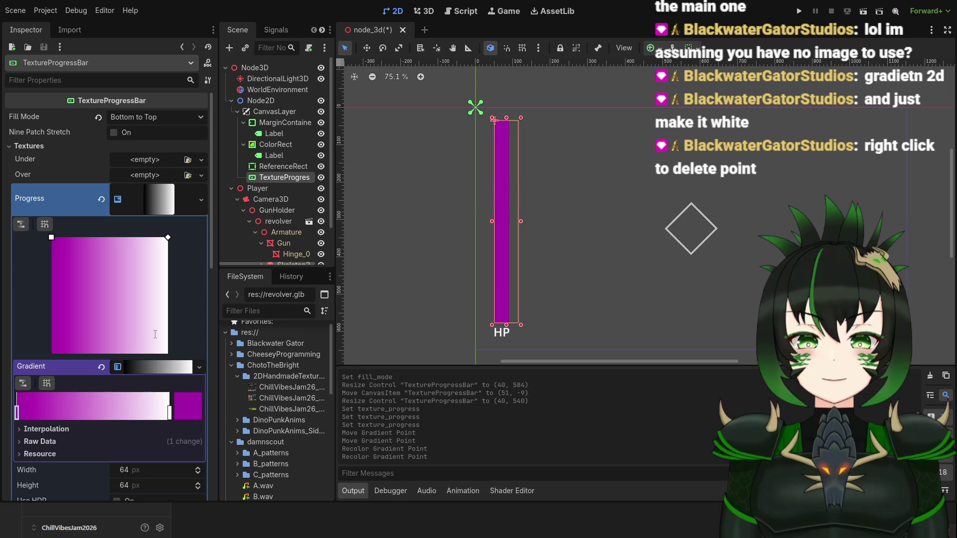
pyautogui.click(170, 413)
pyautogui.click(501, 182)
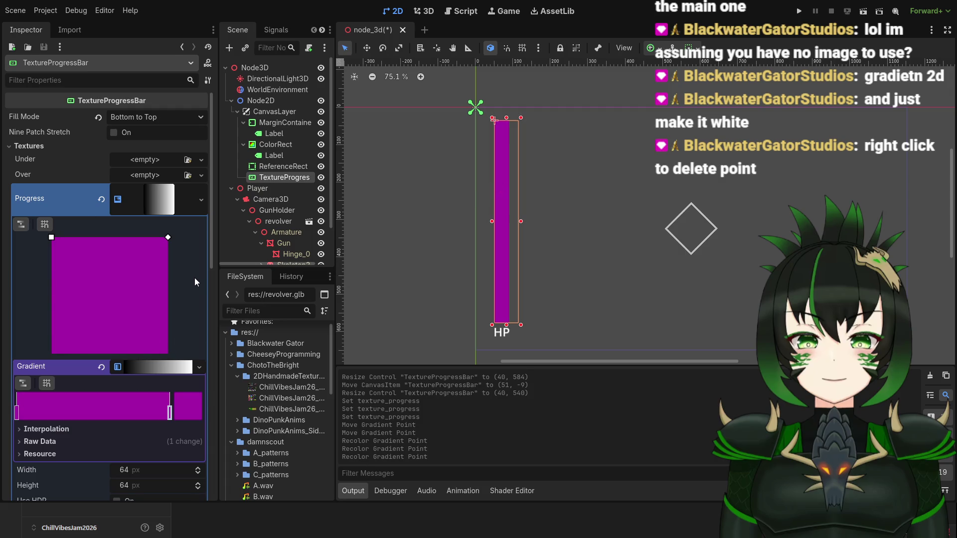
pyautogui.scroll(3, 516, 232)
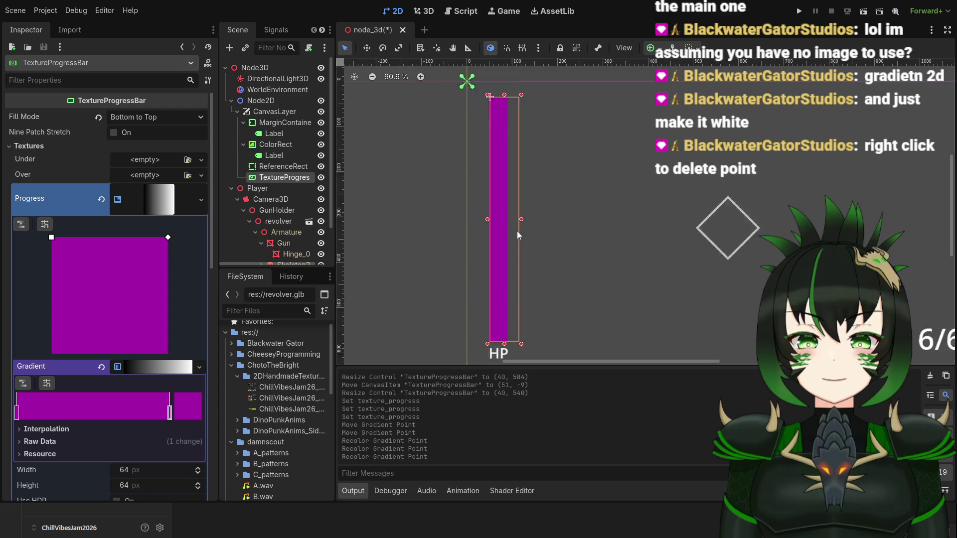
# Widen the HP bar to 64 px; try gradient width 32, then undo back to 64.
pyautogui.moveTo(518, 218); pyautogui.dragTo(531, 219)
pyautogui.scroll(-3, 530, 226)
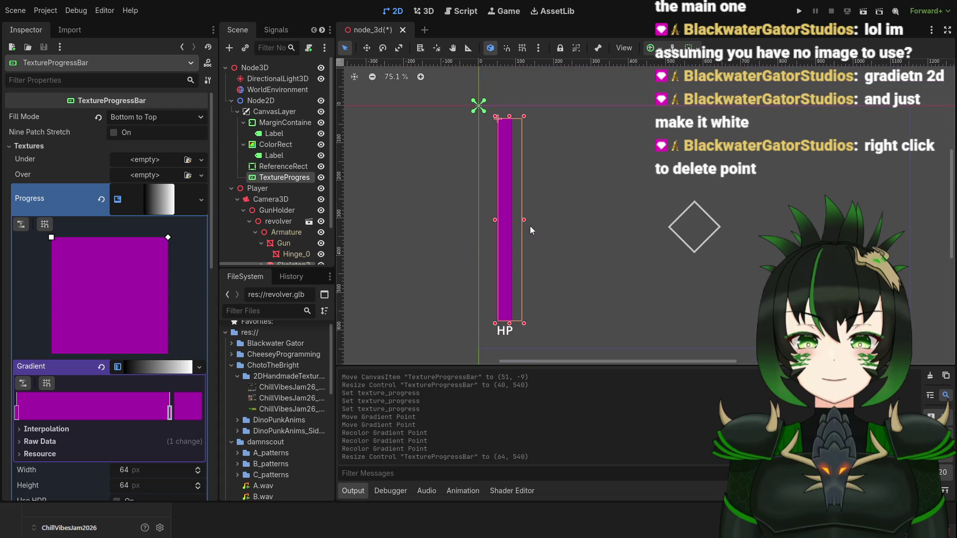
pyautogui.scroll(-5, 57, 189)
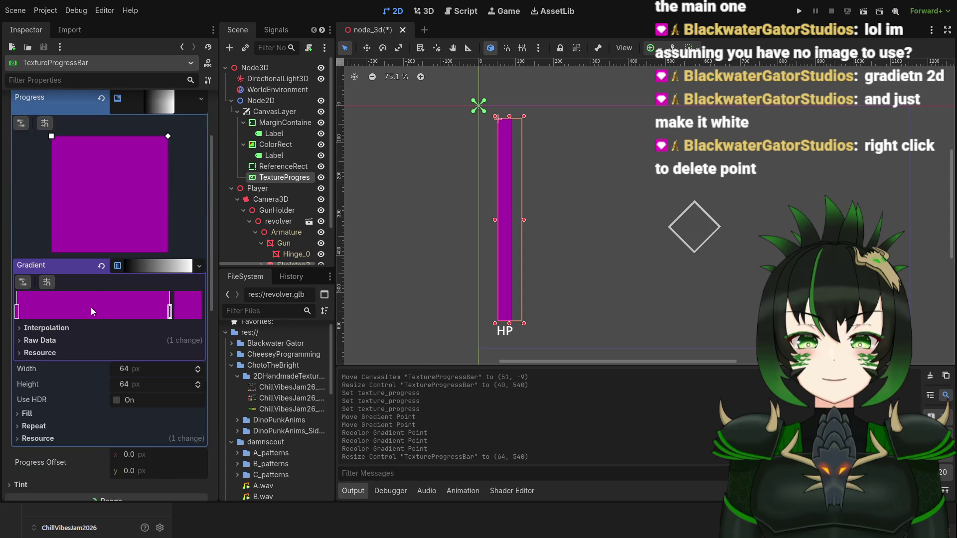
pyautogui.click(143, 269)
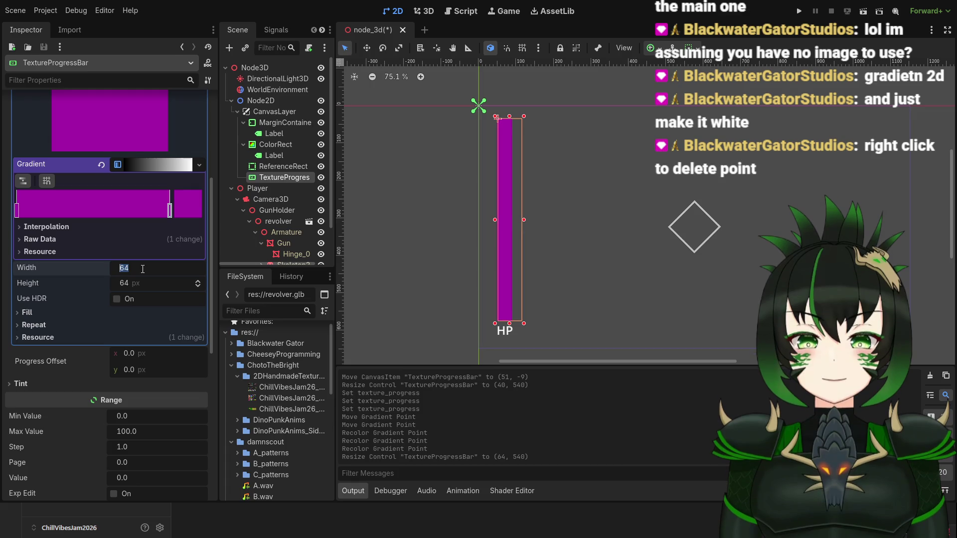
pyautogui.write('32')
pyautogui.press('Return')
pyautogui.hotkey('ctrl', 'z')
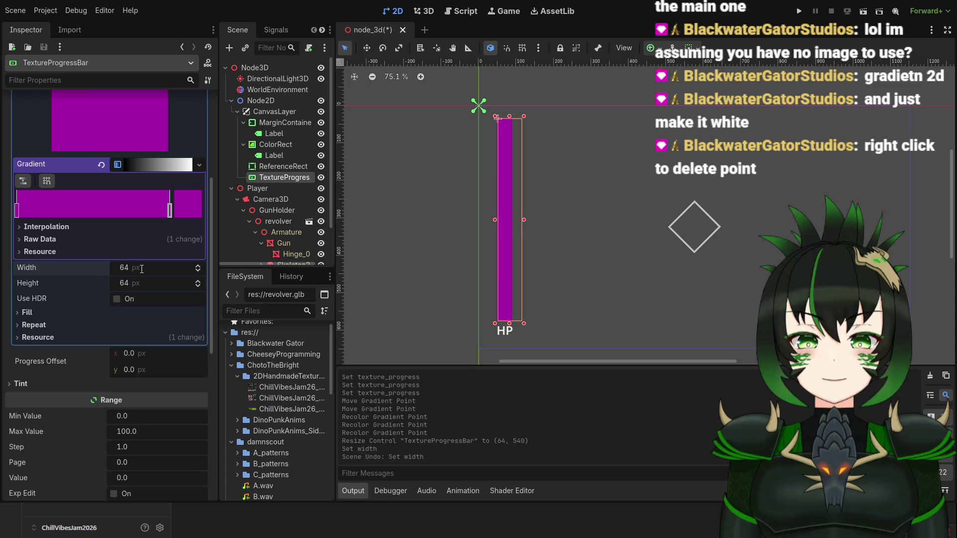
pyautogui.click(159, 270)
pyautogui.scroll(5, 158, 270)
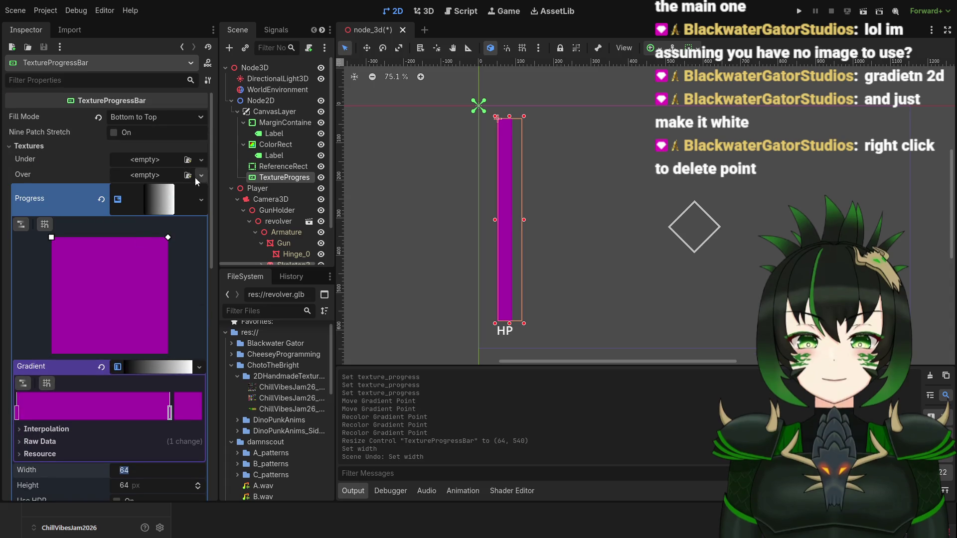
# Collapse the Progress texture settings and expand the Tint section's Under, Over and Progress colours.
pyautogui.click(153, 197)
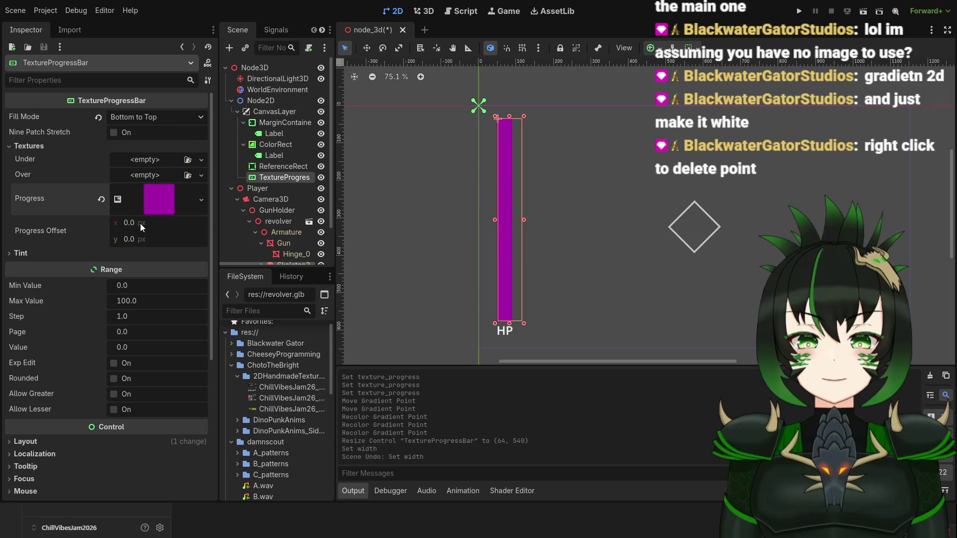
pyautogui.click(9, 254)
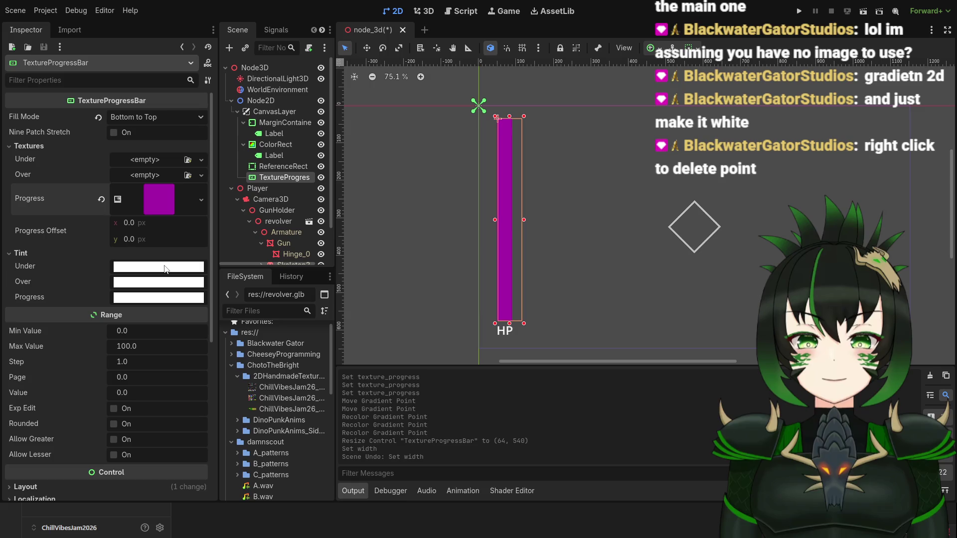
pyautogui.click(171, 204)
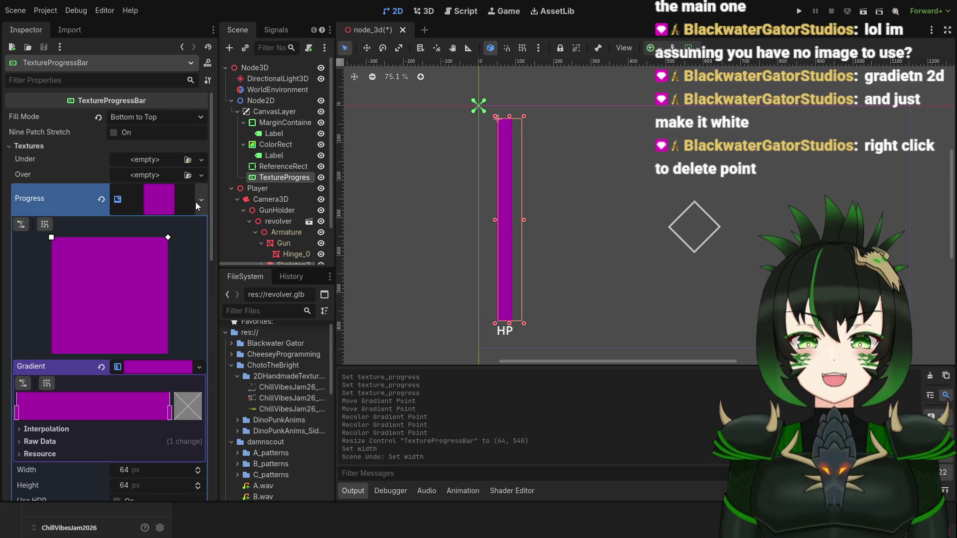
# Delete the left gradient stop, enable Nine Patch Stretch with 0 margins, and narrow the bar to 39 px.
pyautogui.rightClick(18, 412)
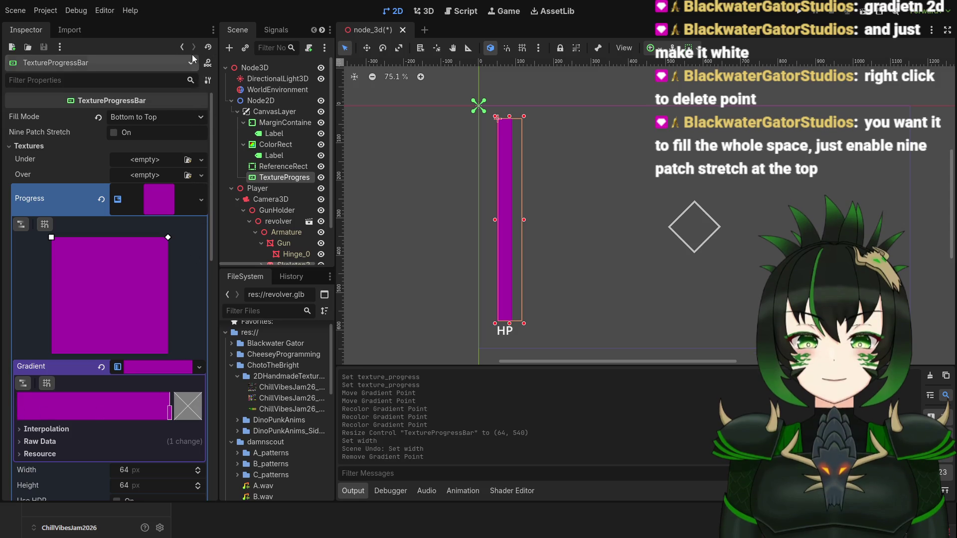
pyautogui.click(171, 203)
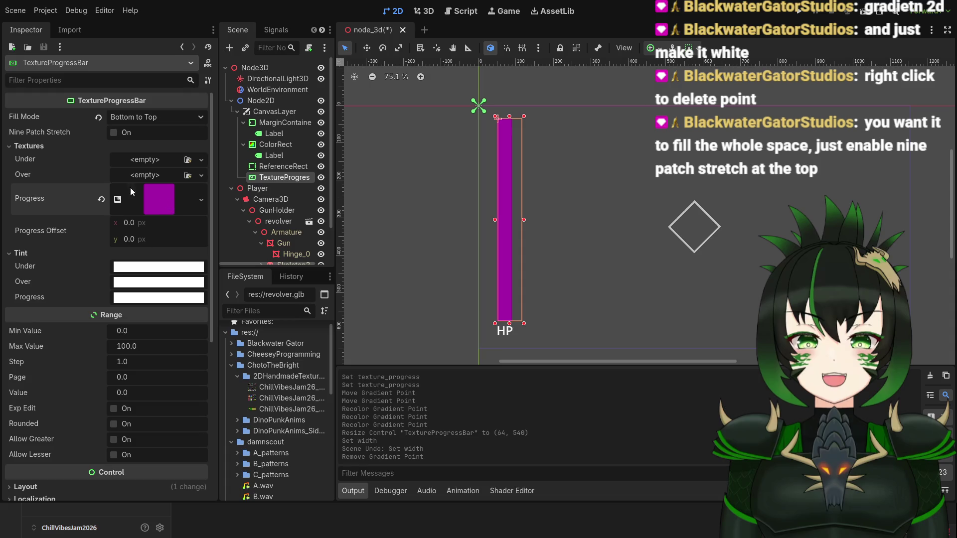
pyautogui.click(114, 135)
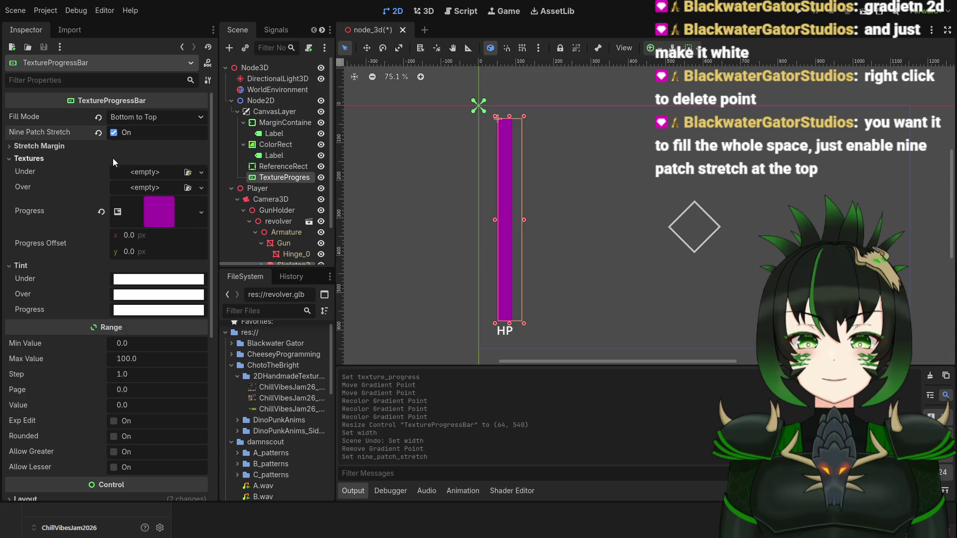
pyautogui.click(21, 147)
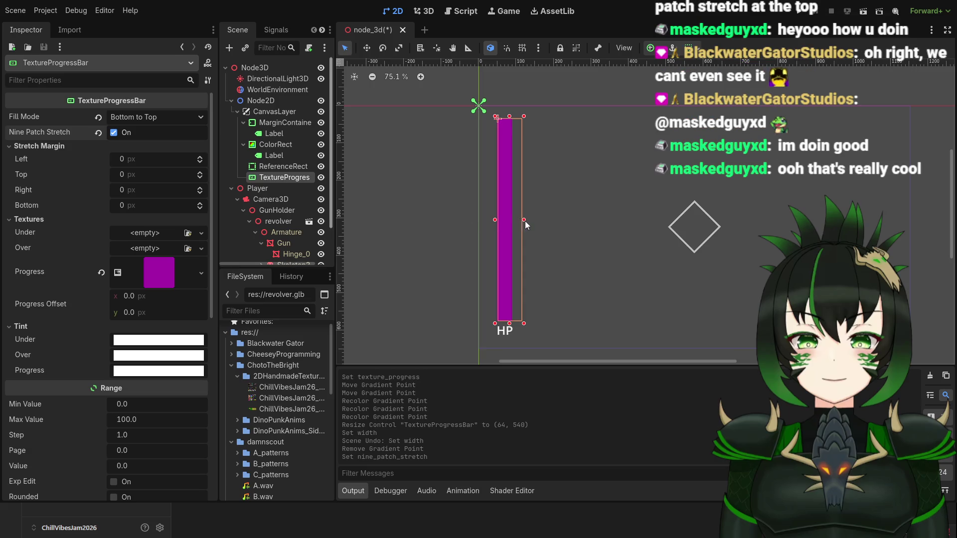
pyautogui.moveTo(524, 220); pyautogui.dragTo(515, 220)
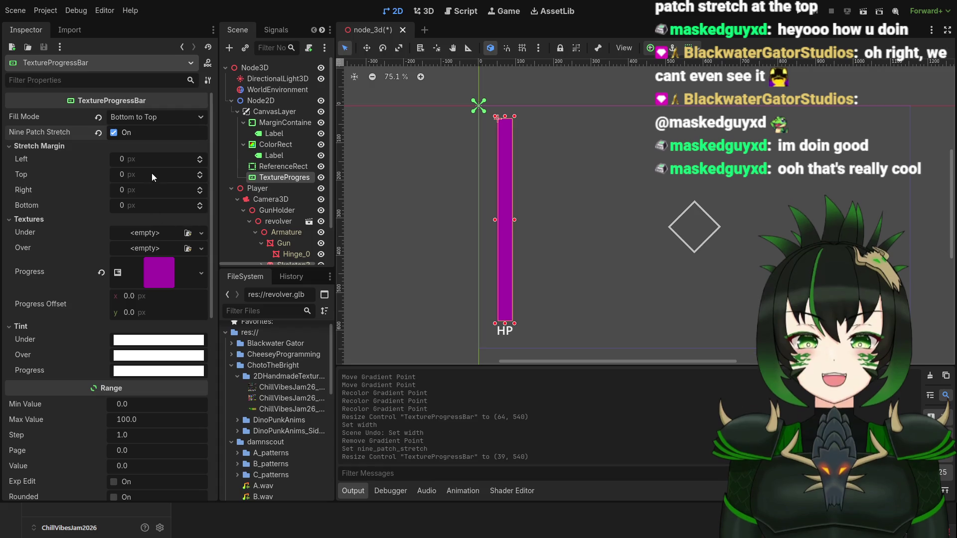
# Paste a new gradient texture into the HP bar's Under slot.
pyautogui.scroll(-2, 70, 237)
pyautogui.scroll(1, 73, 238)
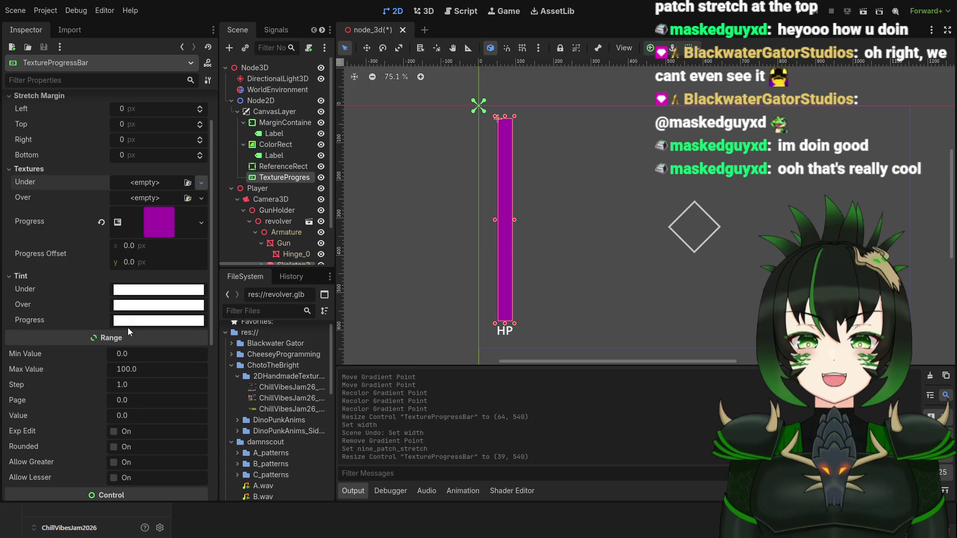
pyautogui.hotkey('ctrl', 'v')
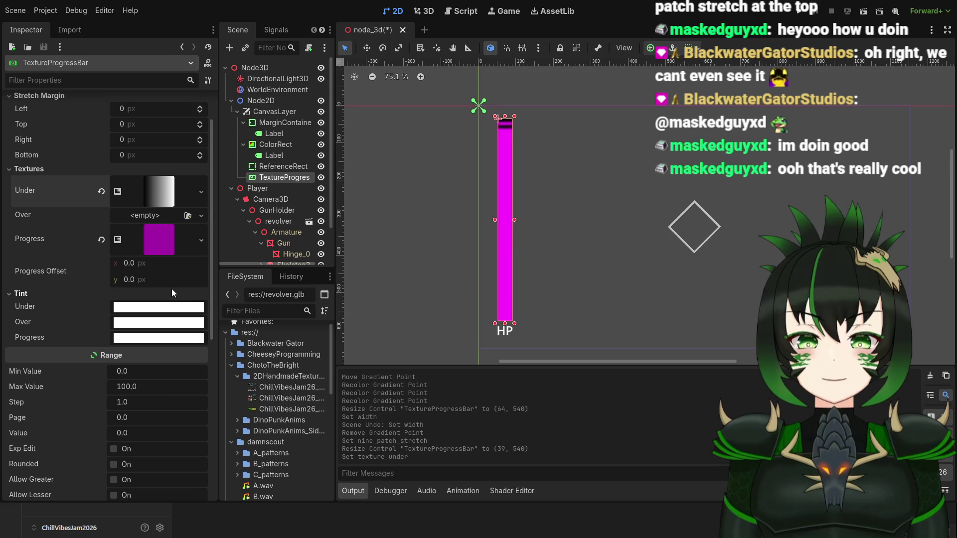
# Set the bar's Range Value to 100 so it fills completely.
pyautogui.scroll(6, 509, 162)
pyautogui.scroll(-5, 509, 162)
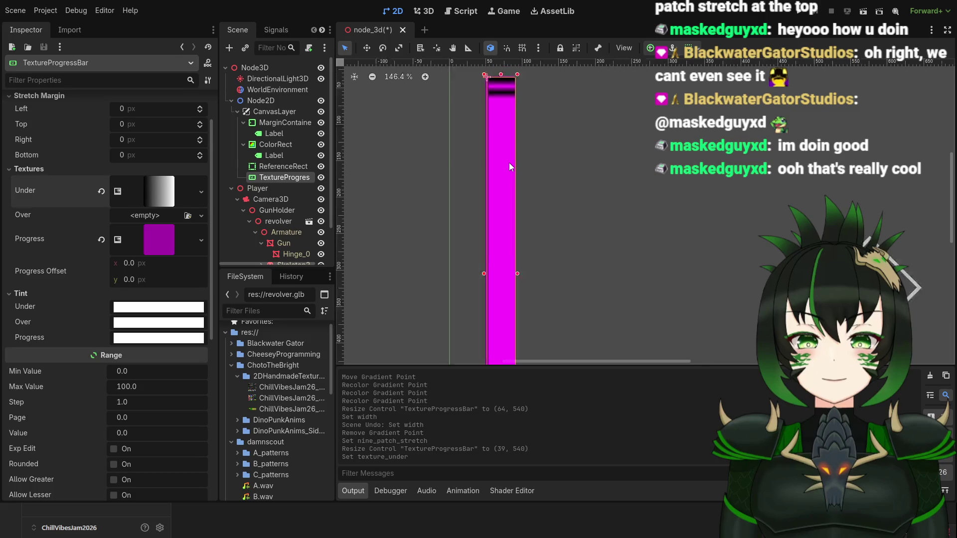
pyautogui.scroll(2, 133, 159)
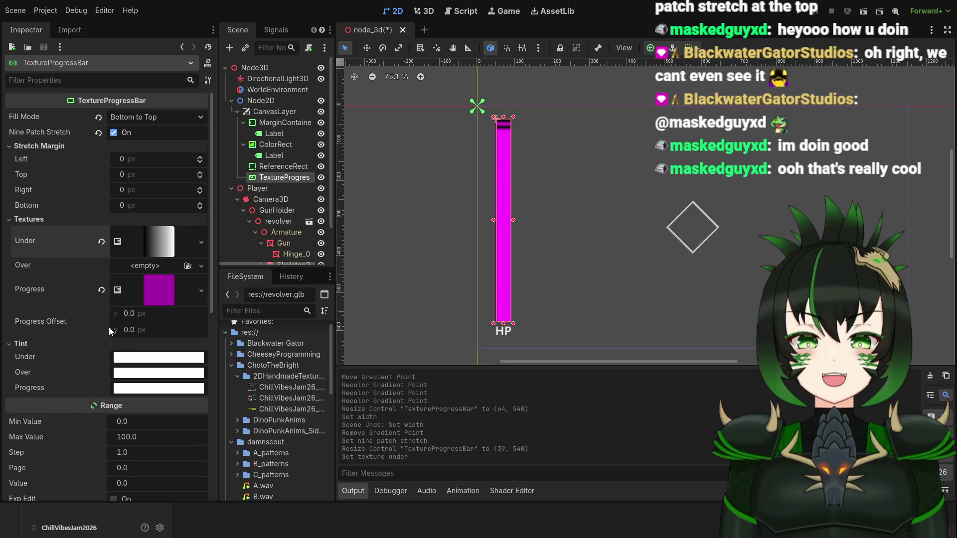
pyautogui.scroll(-2, 113, 321)
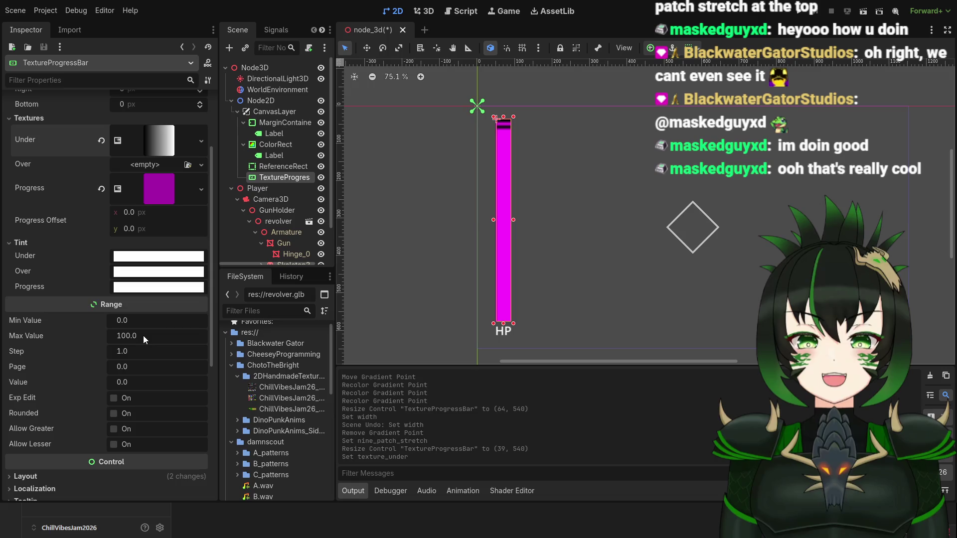
pyautogui.click(133, 381)
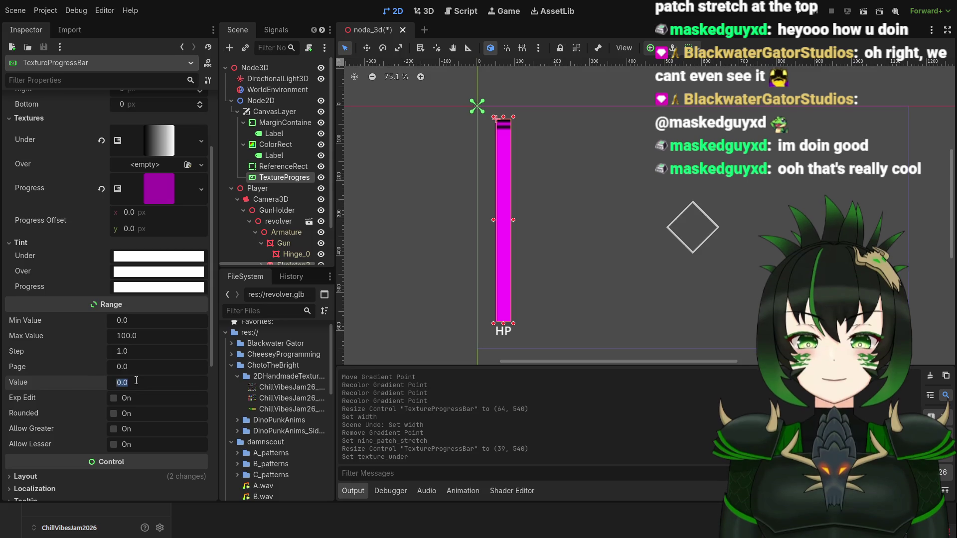
pyautogui.write('100')
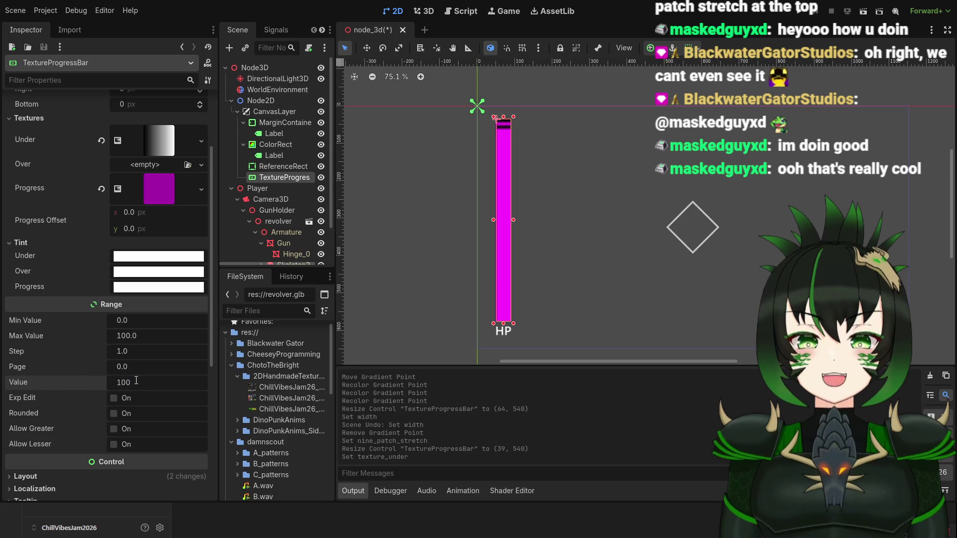
pyautogui.press('Return')
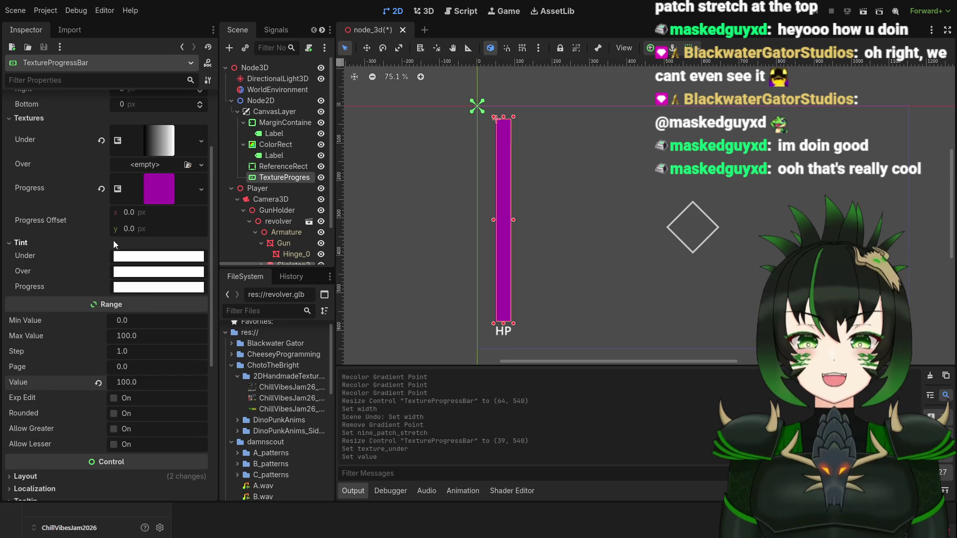
# Darken the Under gradient's right stop to a near-black grey.
pyautogui.click(160, 152)
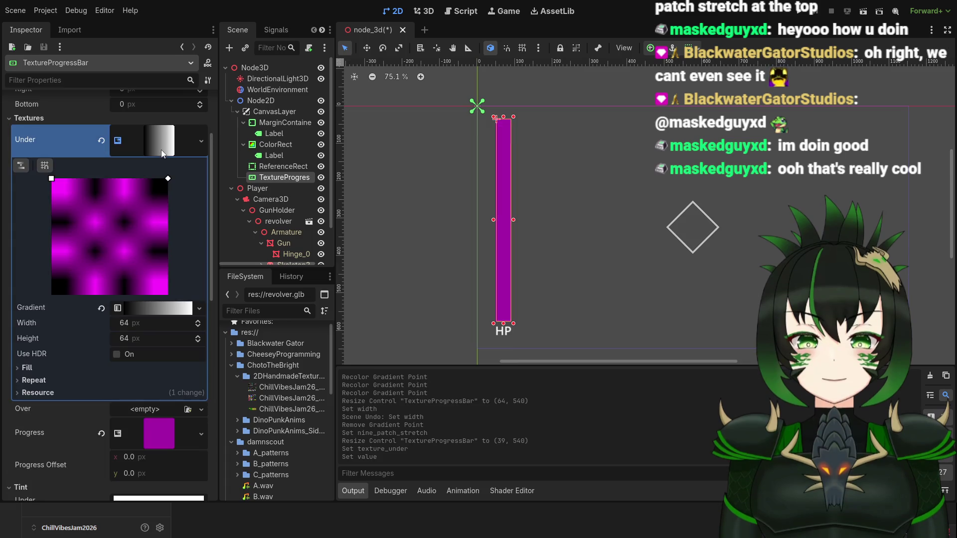
pyautogui.click(138, 307)
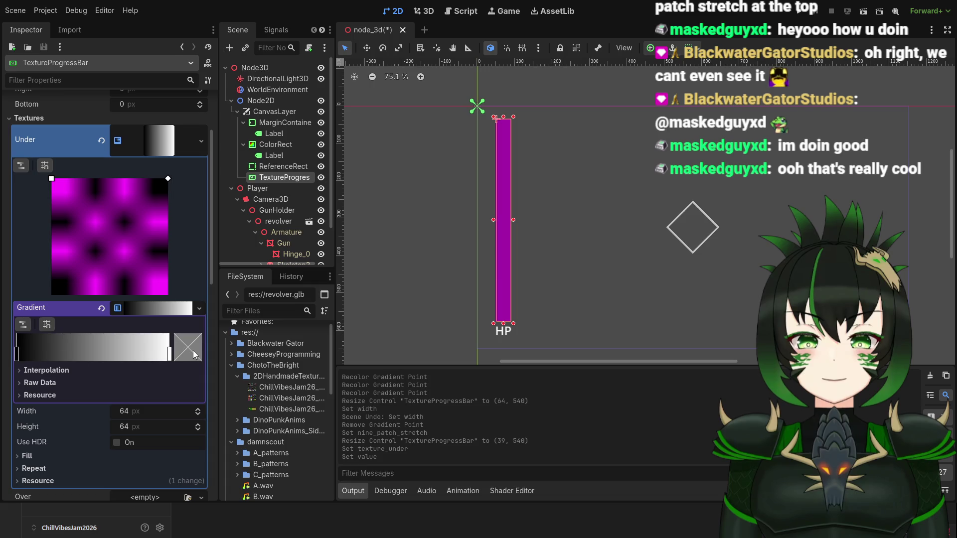
pyautogui.click(169, 356)
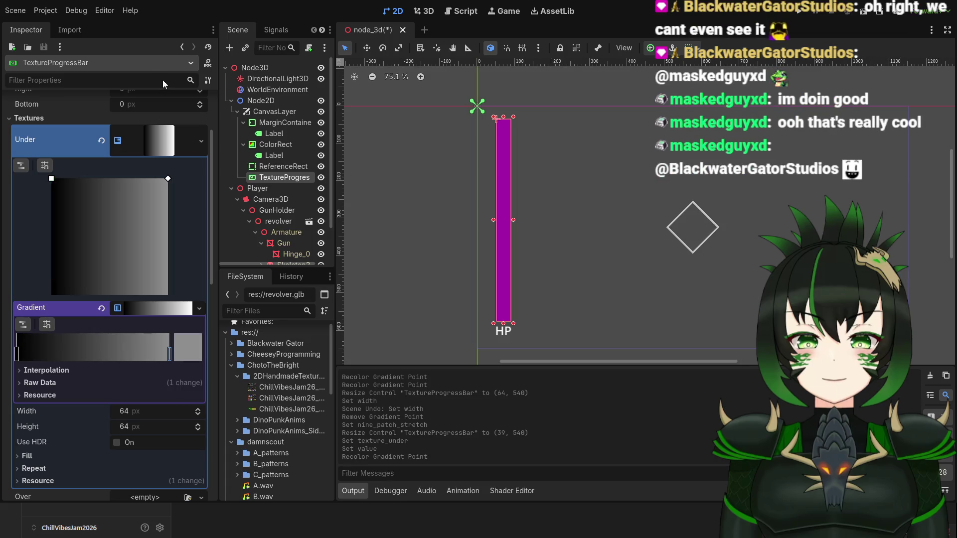
pyautogui.moveTo(163, 80); pyautogui.dragTo(165, 104)
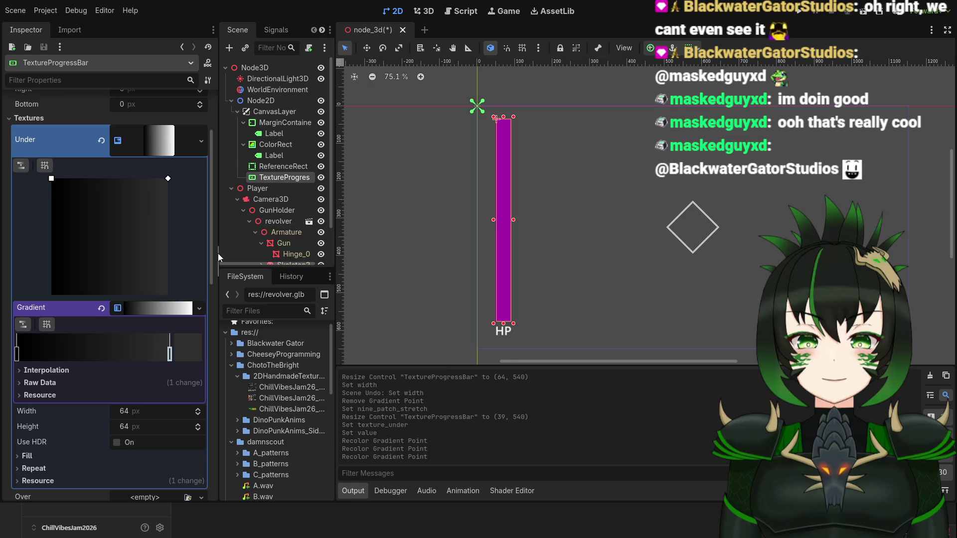
pyautogui.click(115, 309)
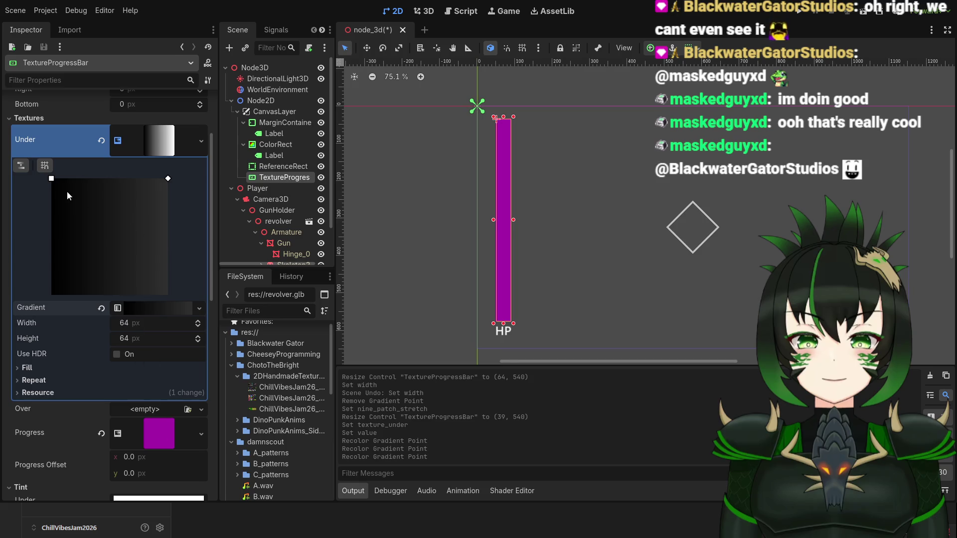
# Delete the Under gradient's left black stop, leaving a solid dark grey backing, and reselect the bar.
pyautogui.click(150, 144)
pyautogui.click(151, 145)
pyautogui.click(30, 365)
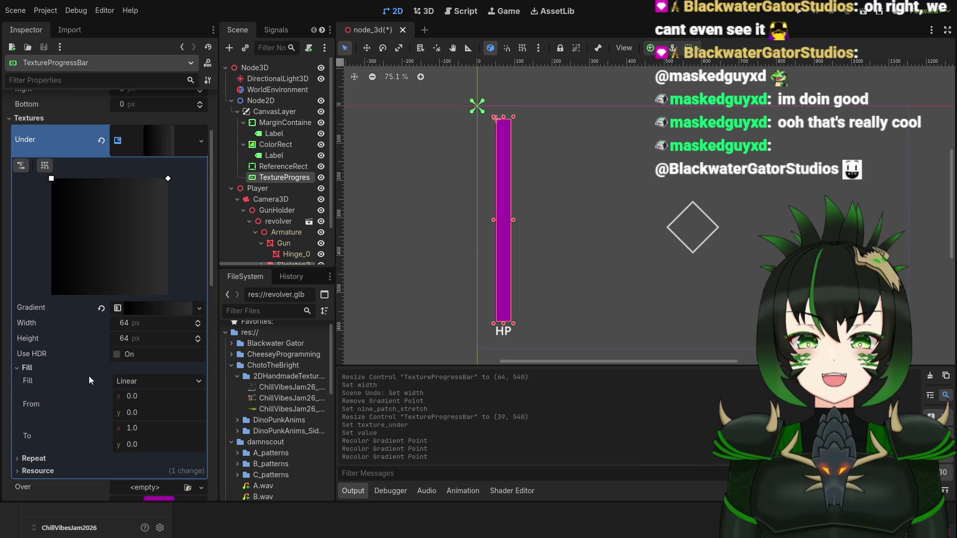
pyautogui.click(28, 368)
pyautogui.click(144, 308)
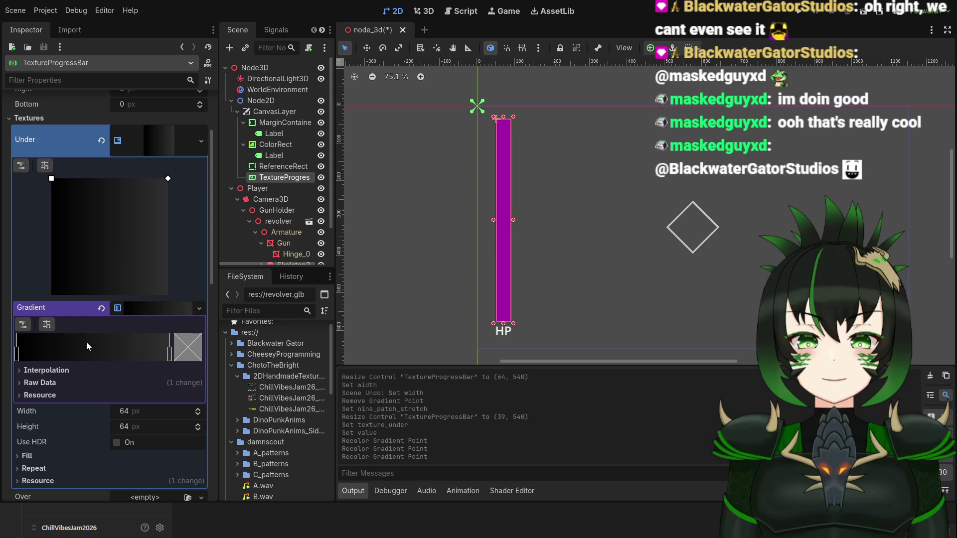
pyautogui.rightClick(18, 355)
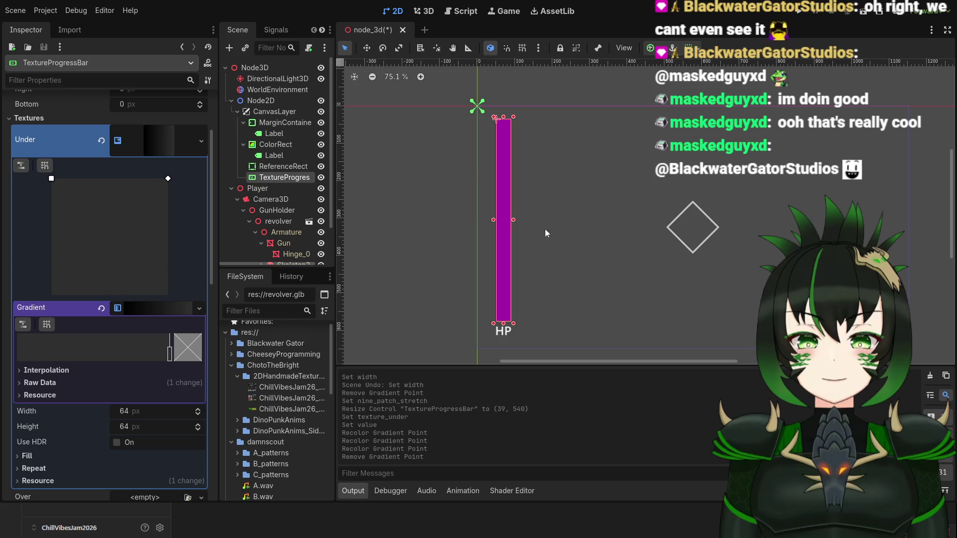
pyautogui.click(563, 228)
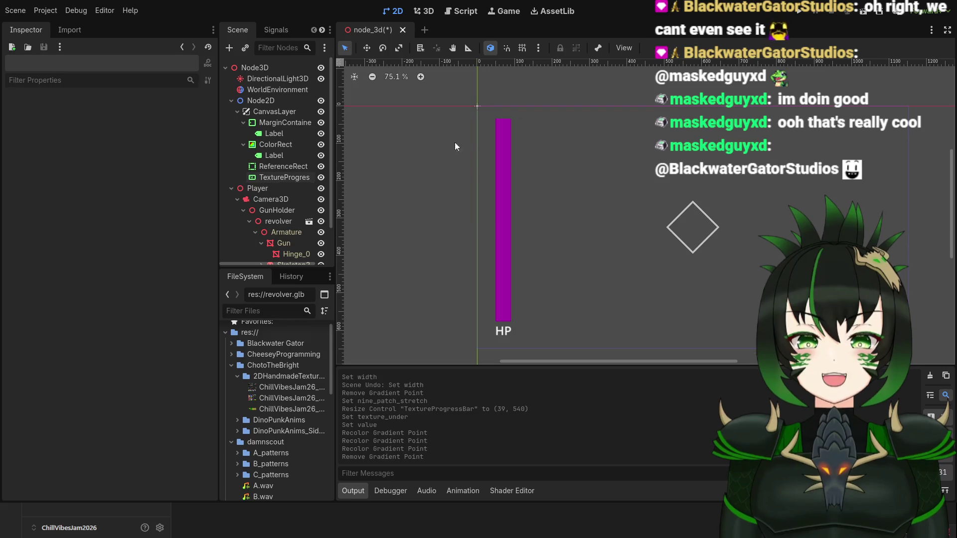
pyautogui.click(501, 150)
pyautogui.scroll(-3, 56, 180)
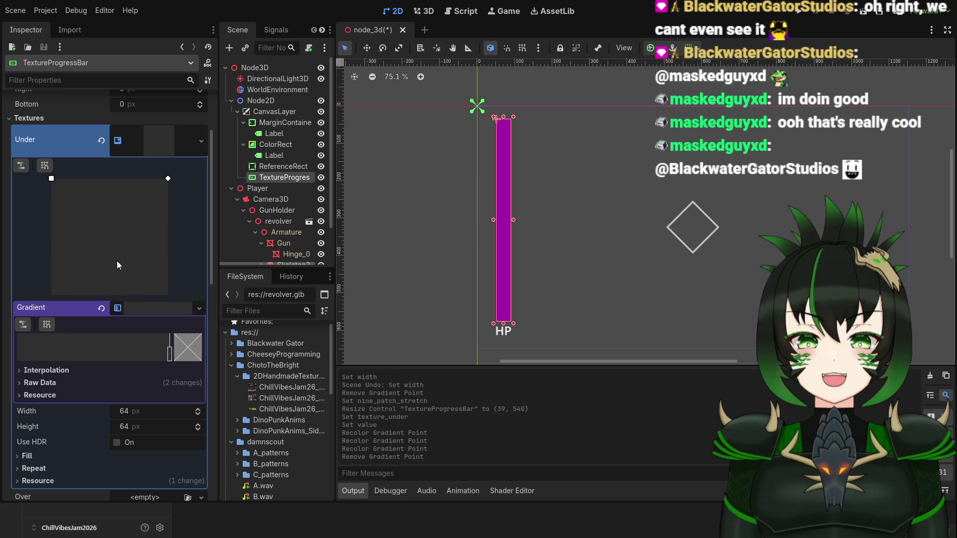
pyautogui.scroll(-10, 117, 262)
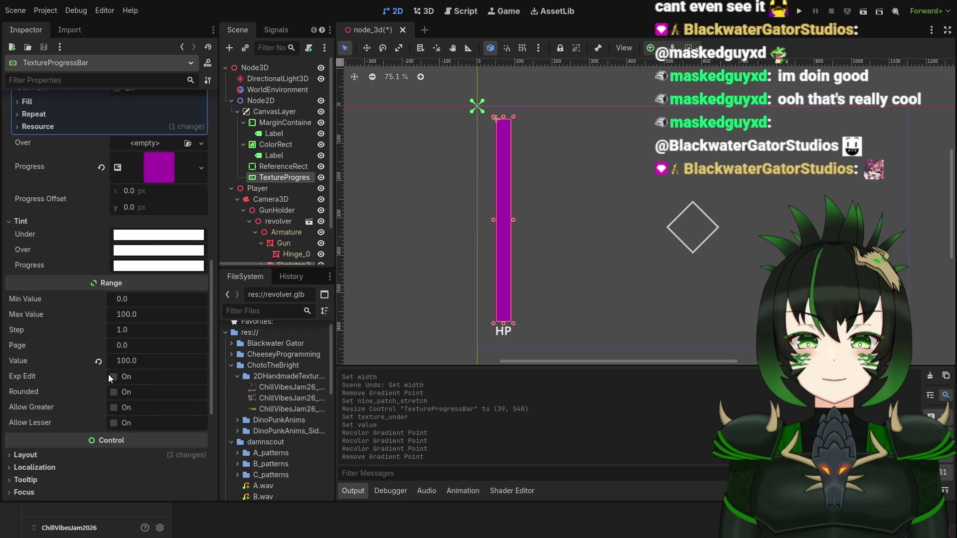
# Set the HP bar's Value to 50 so purple fills only the lower half.
pyautogui.moveTo(120, 362); pyautogui.dragTo(150, 363)
pyautogui.click(138, 360)
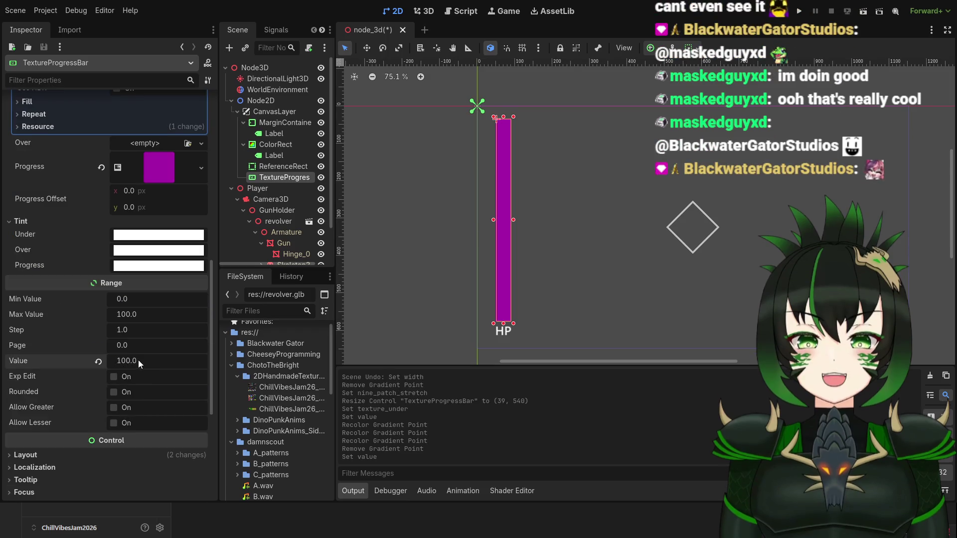
pyautogui.write('50')
pyautogui.press('Return')
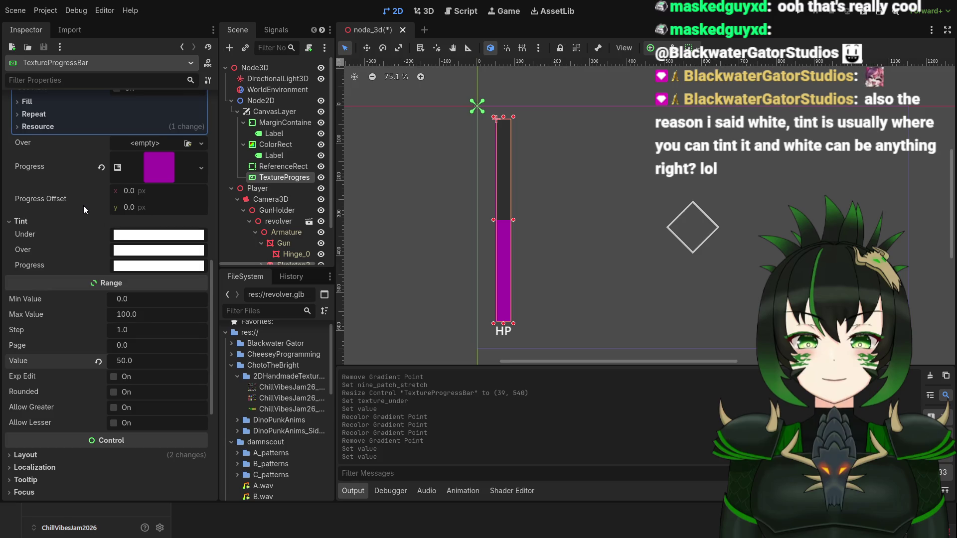
# Recolour the Progress and Under gradient stops to plain white.
pyautogui.click(168, 173)
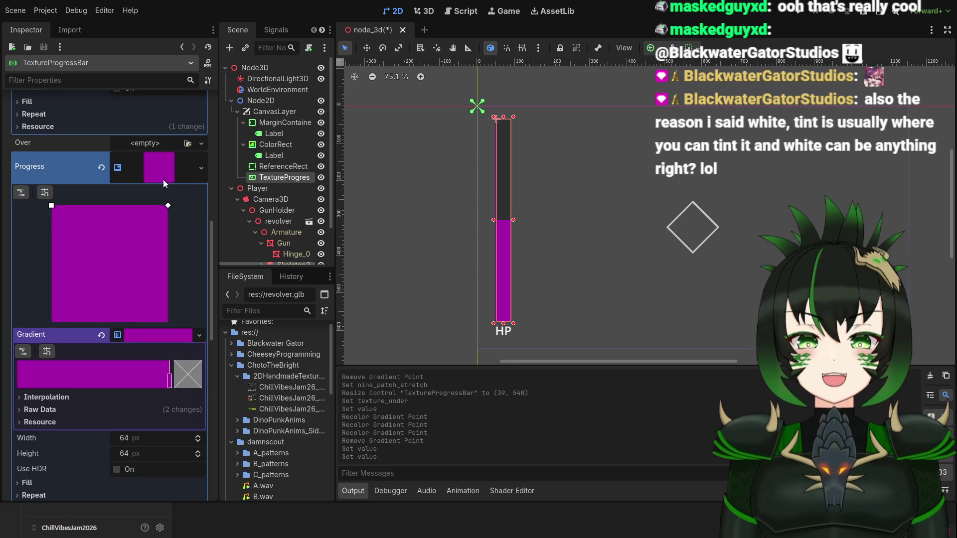
pyautogui.click(170, 383)
pyautogui.click(182, 379)
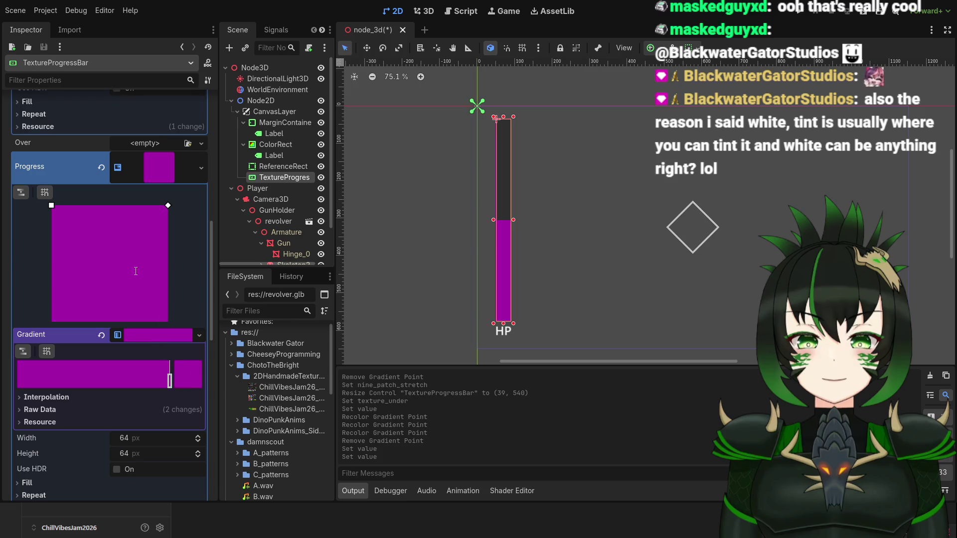
pyautogui.moveTo(162, 127); pyautogui.dragTo(157, 28)
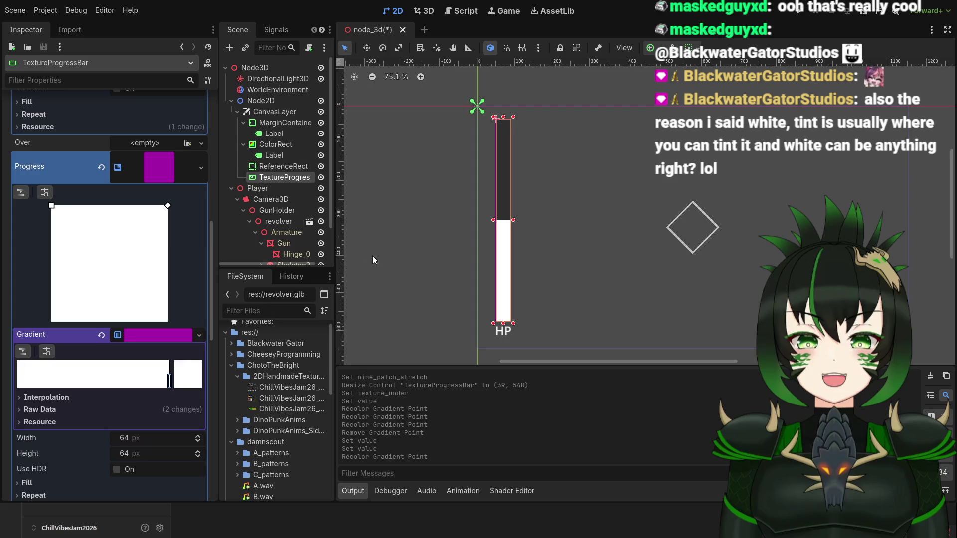
pyautogui.scroll(5, 148, 257)
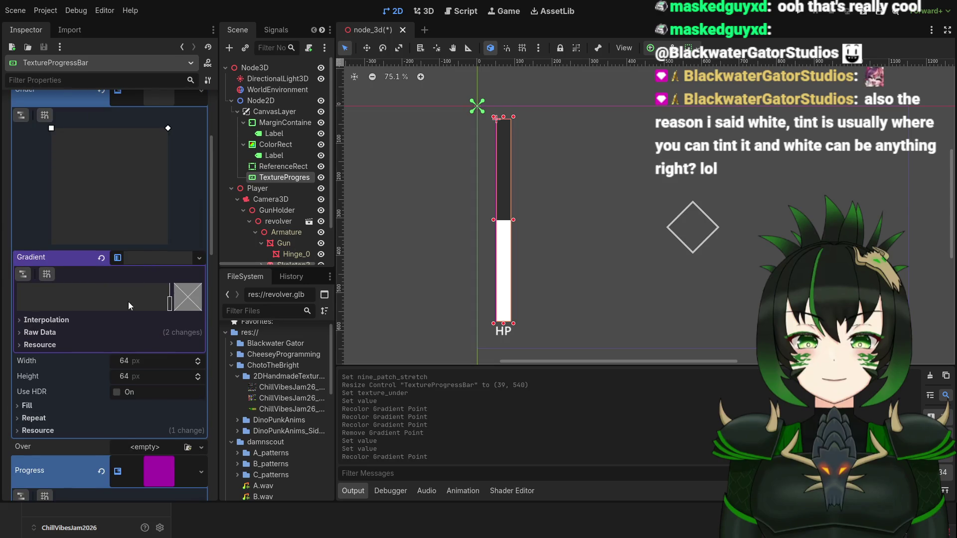
pyautogui.click(170, 305)
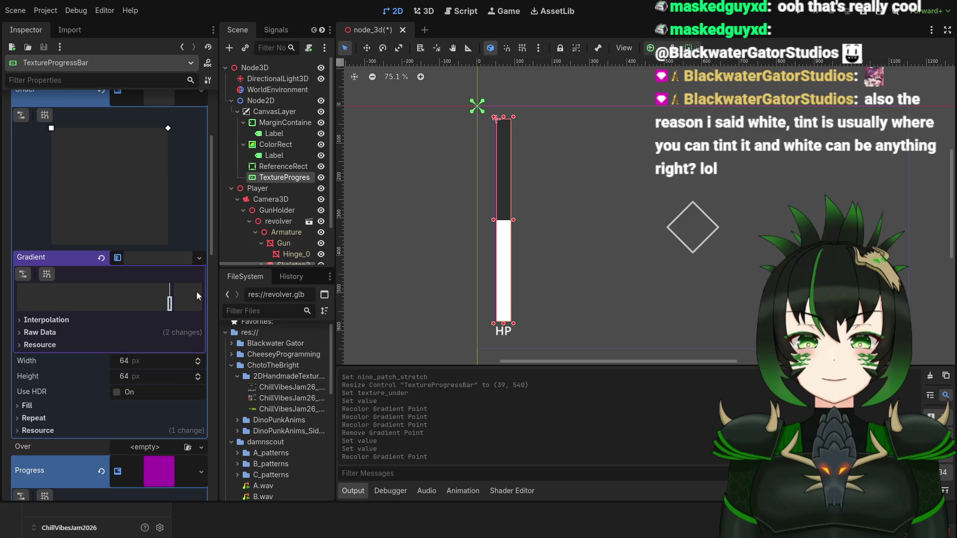
pyautogui.click(156, 60)
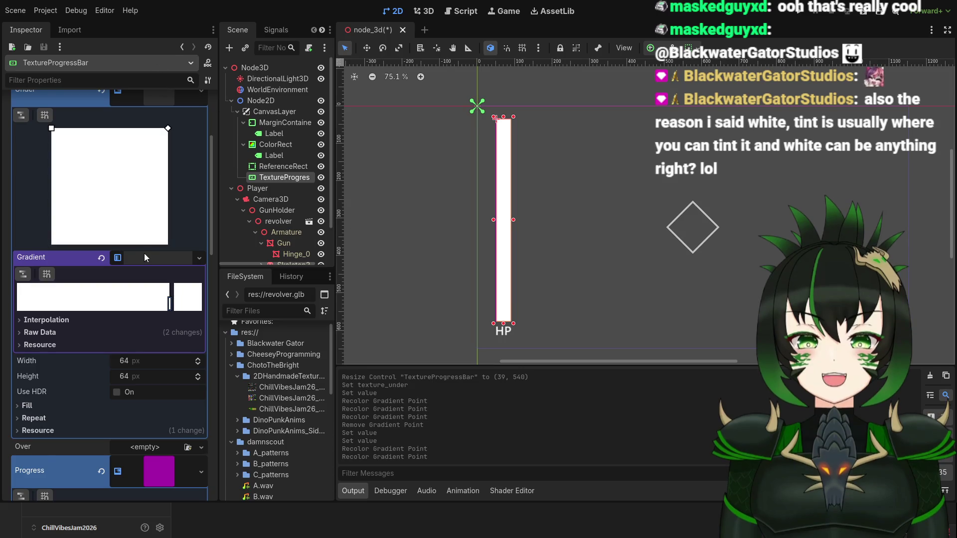
pyautogui.scroll(-6, 144, 254)
pyautogui.scroll(-3, 134, 331)
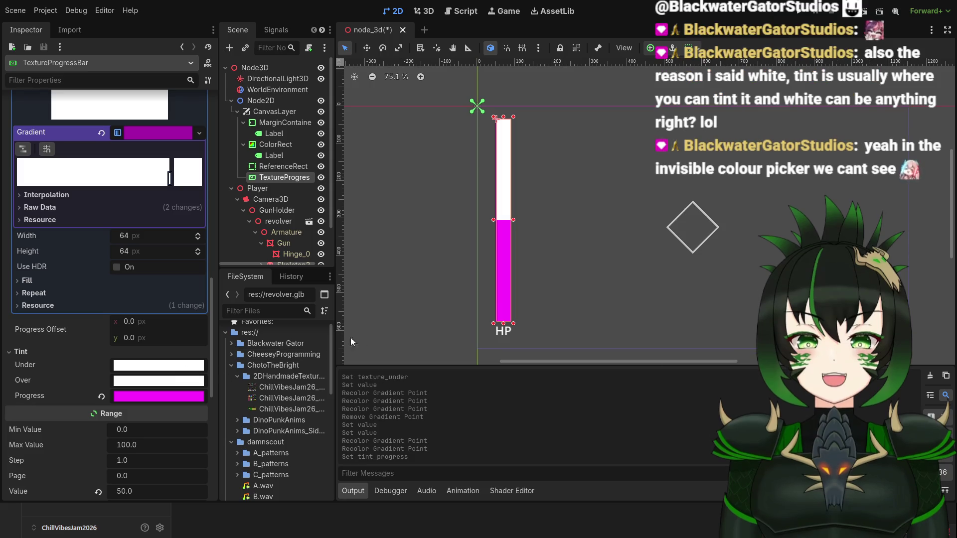
# Set the Progress tint to a darker purple and the Under tint to dark grey.
pyautogui.click(184, 136)
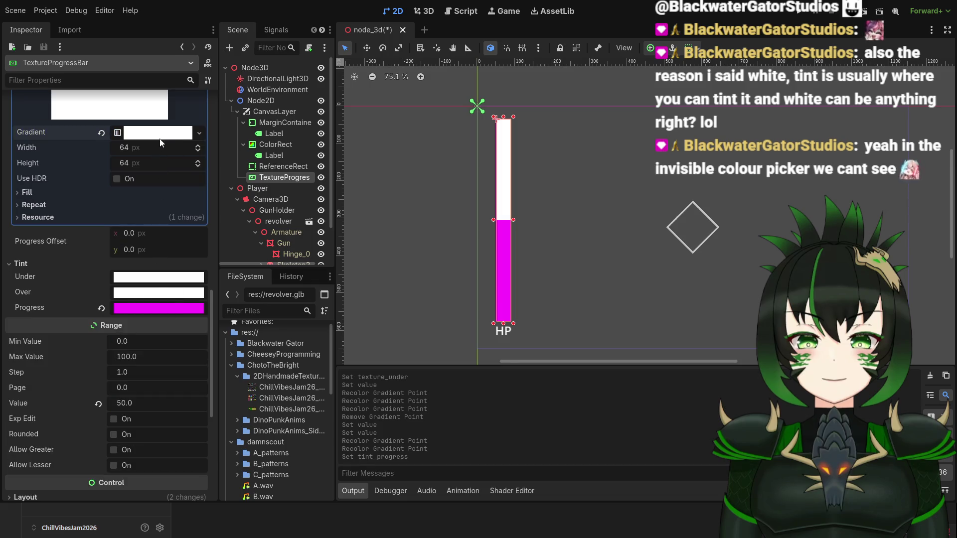
pyautogui.scroll(7, 172, 157)
pyautogui.scroll(-3, 161, 249)
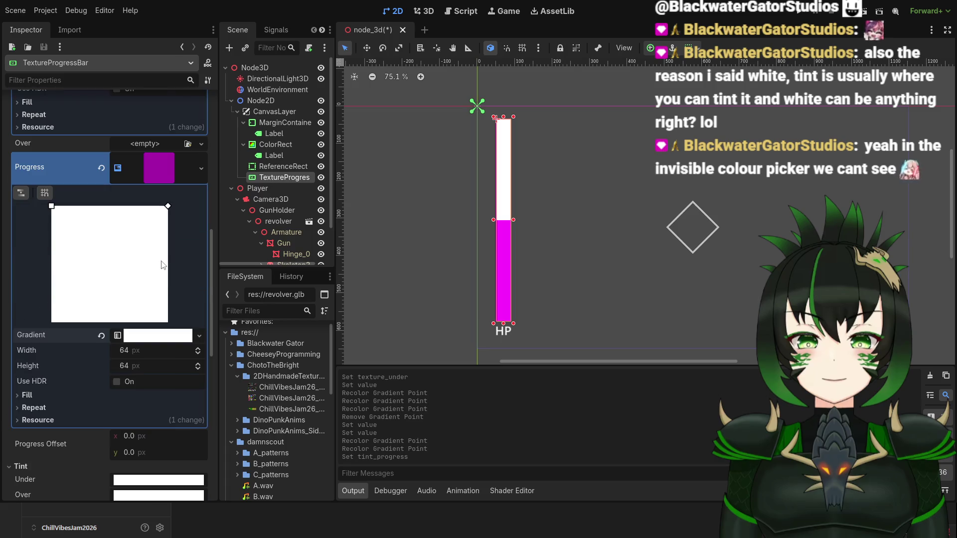
pyautogui.scroll(-1, 169, 322)
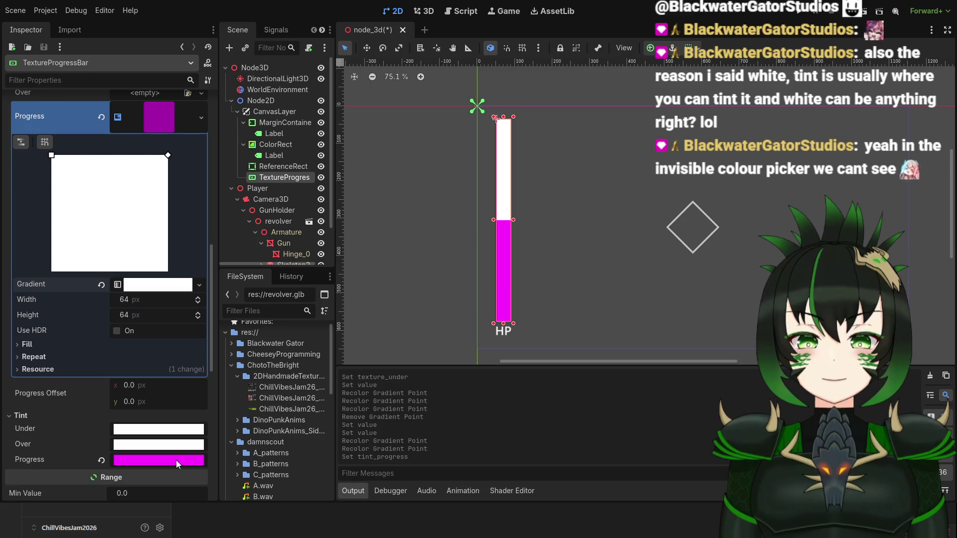
pyautogui.click(160, 116)
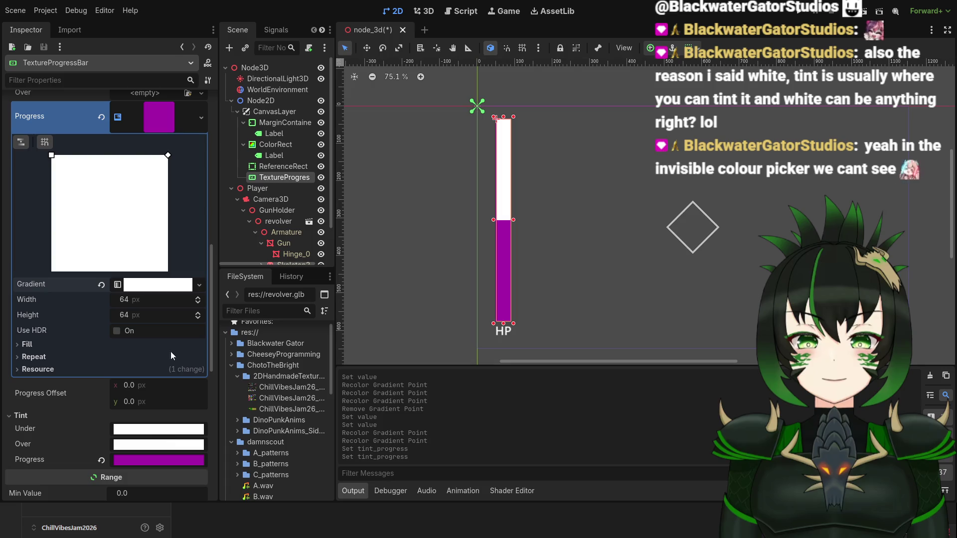
pyautogui.moveTo(221, 181); pyautogui.dragTo(226, 211)
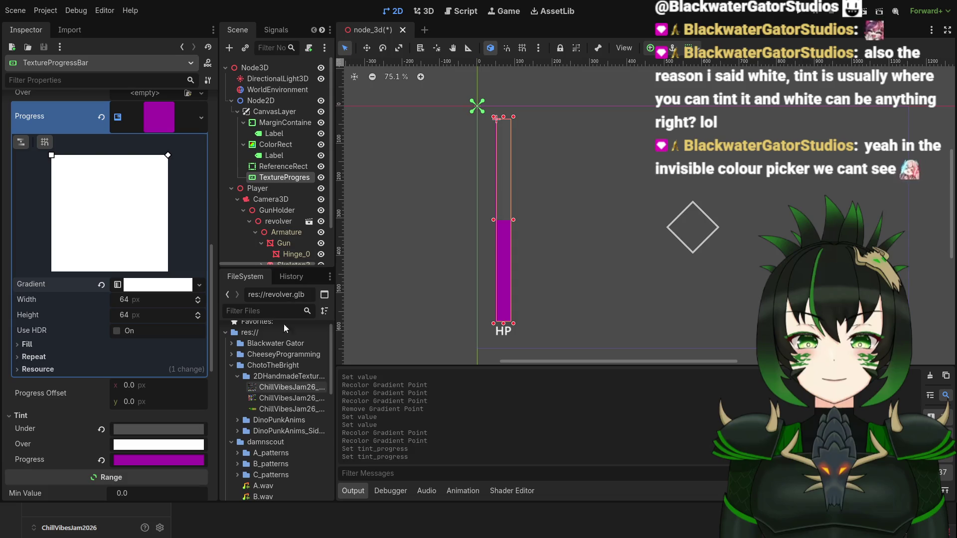
pyautogui.scroll(-2, 543, 280)
pyautogui.scroll(10, 551, 282)
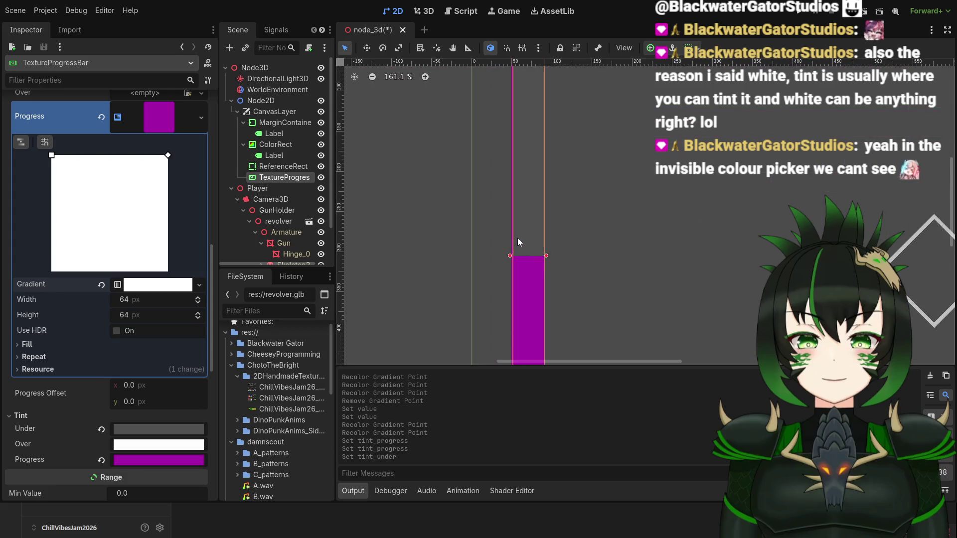
pyautogui.scroll(-3, 547, 234)
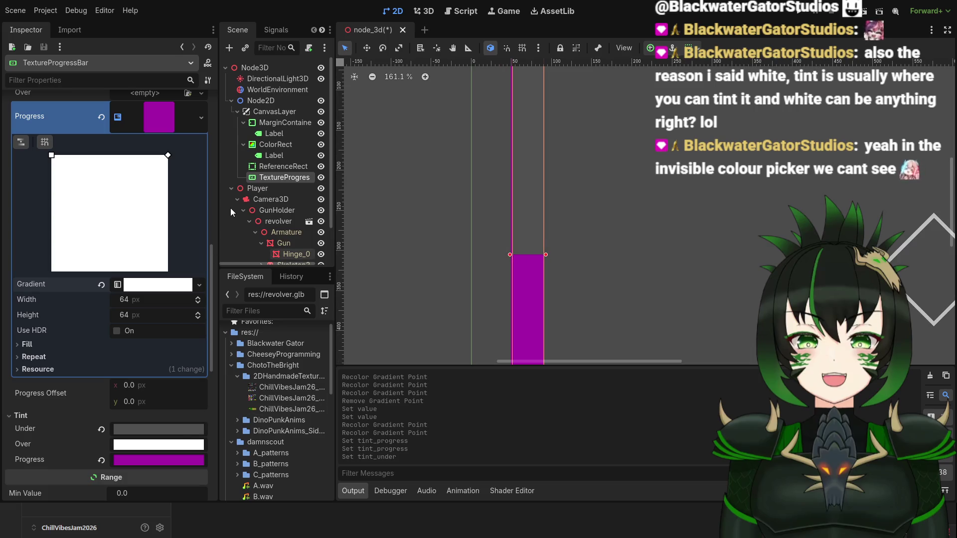
pyautogui.scroll(-9, 599, 284)
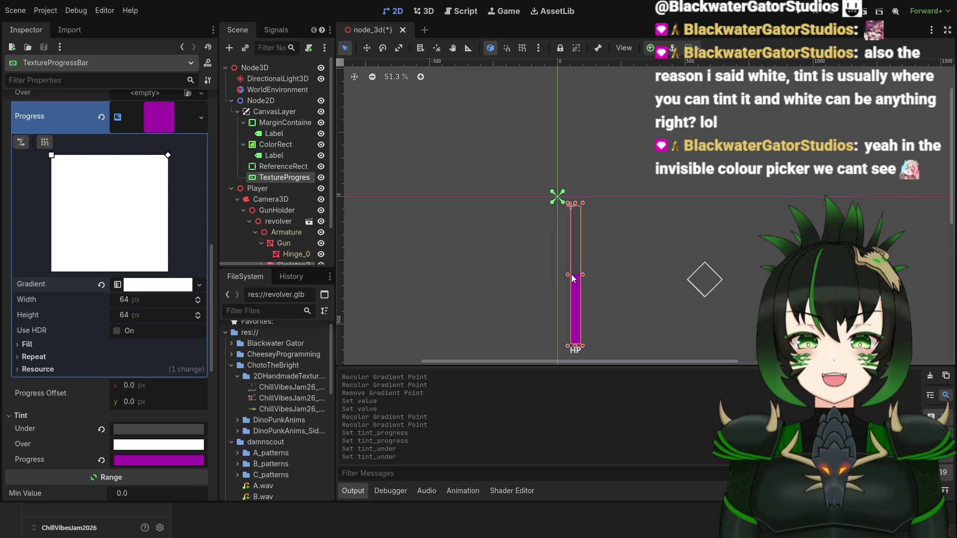
pyautogui.click(437, 272)
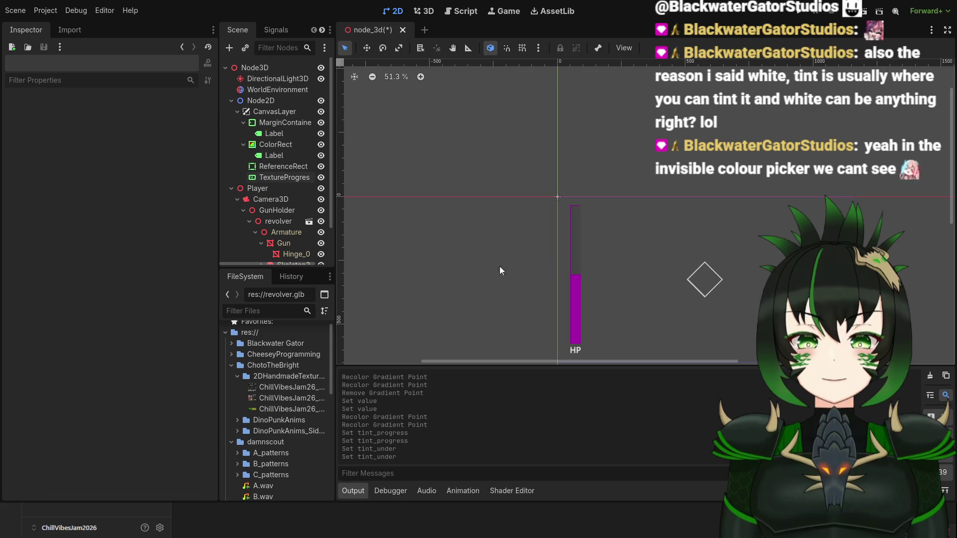
pyautogui.scroll(1, 551, 289)
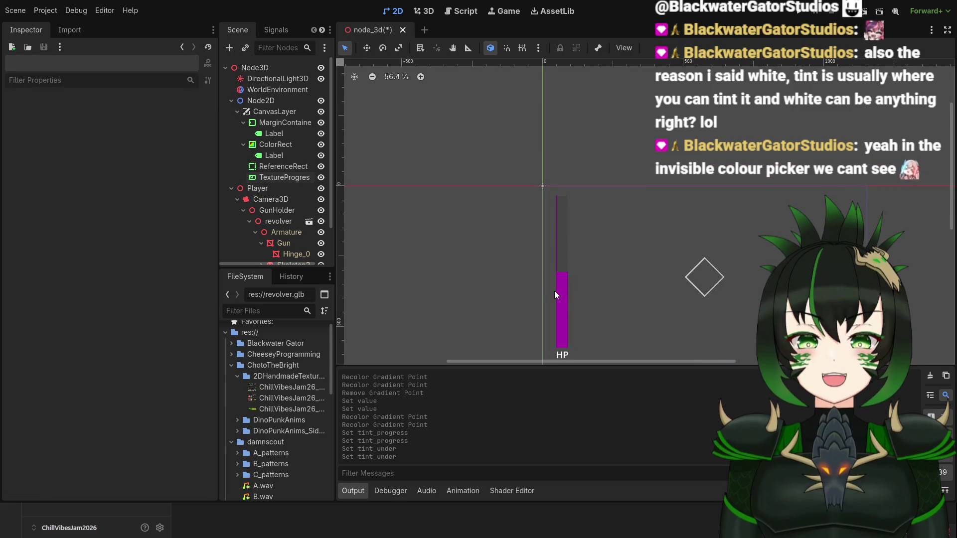
pyautogui.click(562, 296)
pyautogui.scroll(6, 596, 297)
pyautogui.click(563, 252)
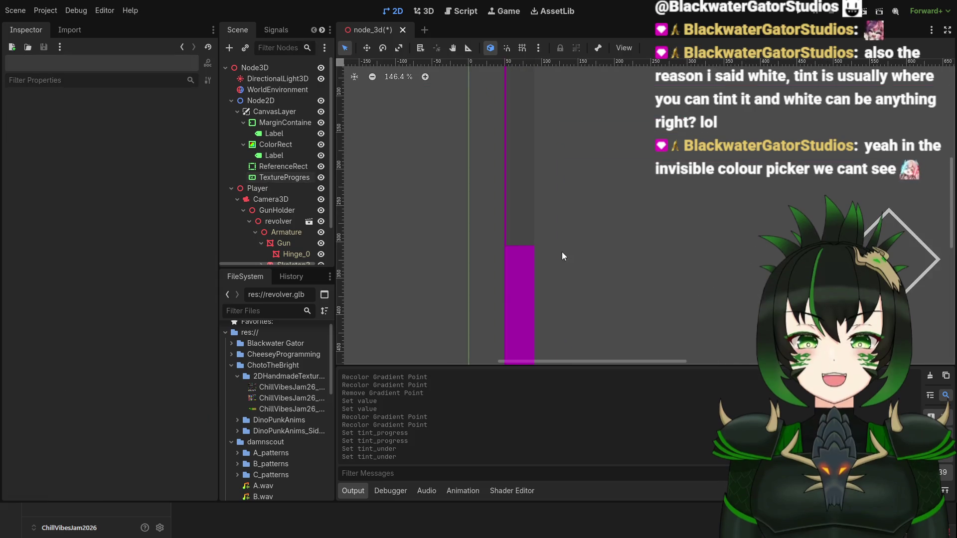
pyautogui.click(526, 212)
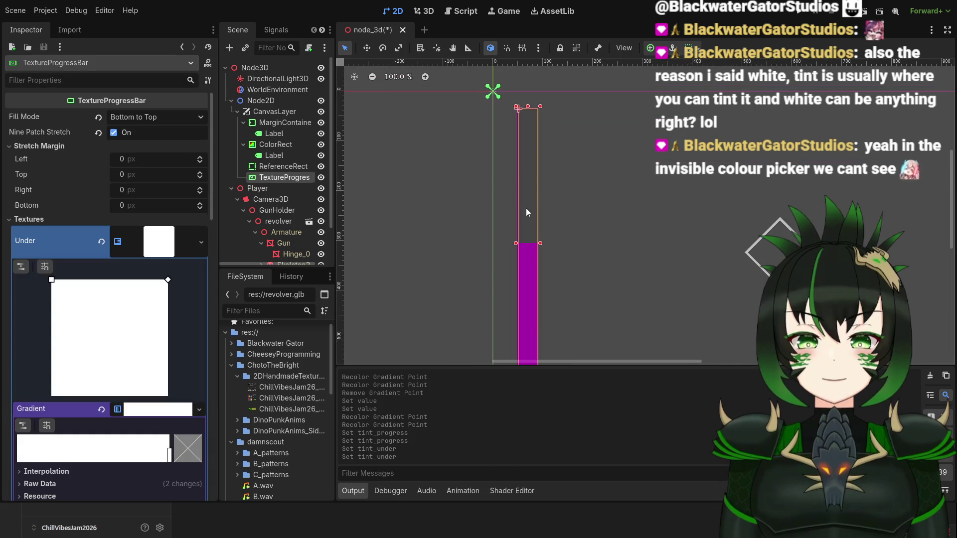
pyautogui.scroll(-5, 136, 409)
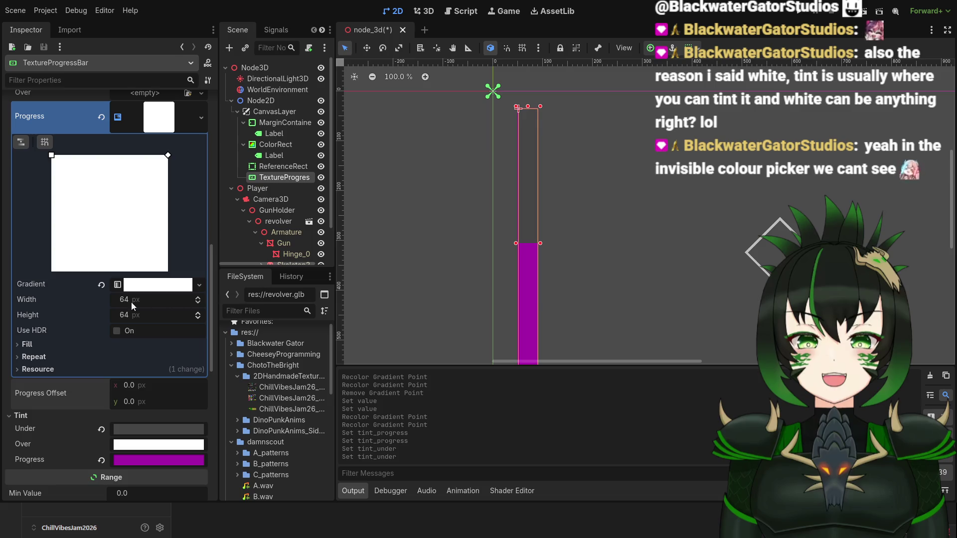
pyautogui.scroll(3, 167, 165)
pyautogui.click(170, 226)
pyautogui.scroll(10, 164, 240)
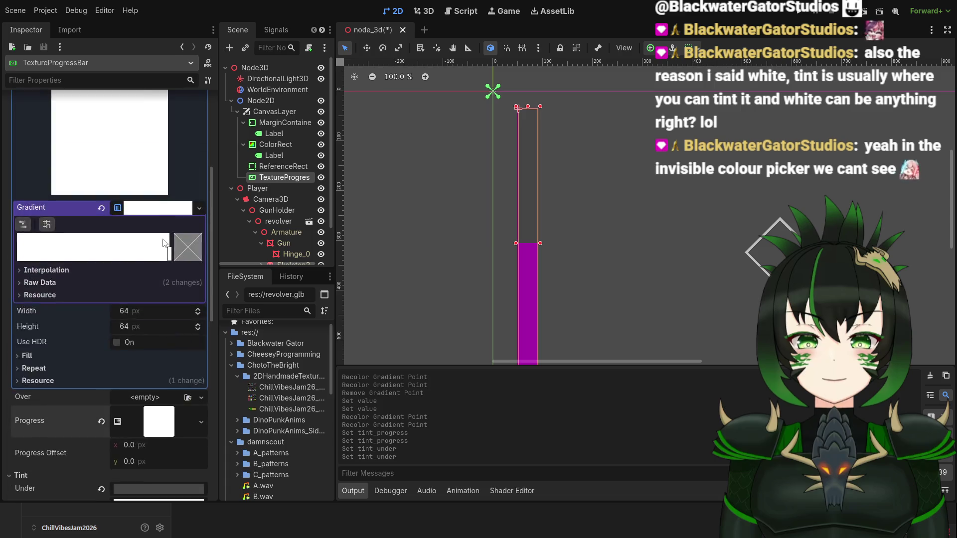
pyautogui.scroll(-4, 157, 258)
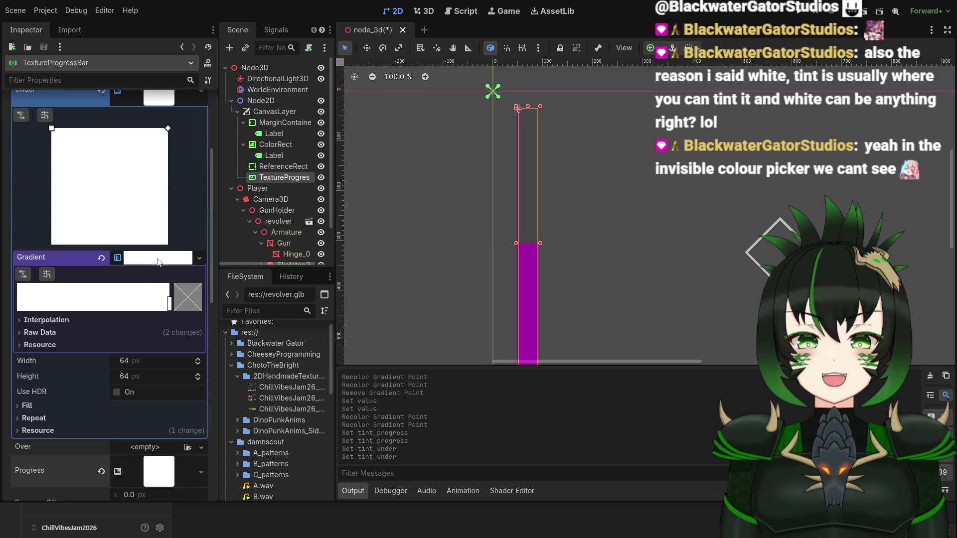
pyautogui.click(40, 333)
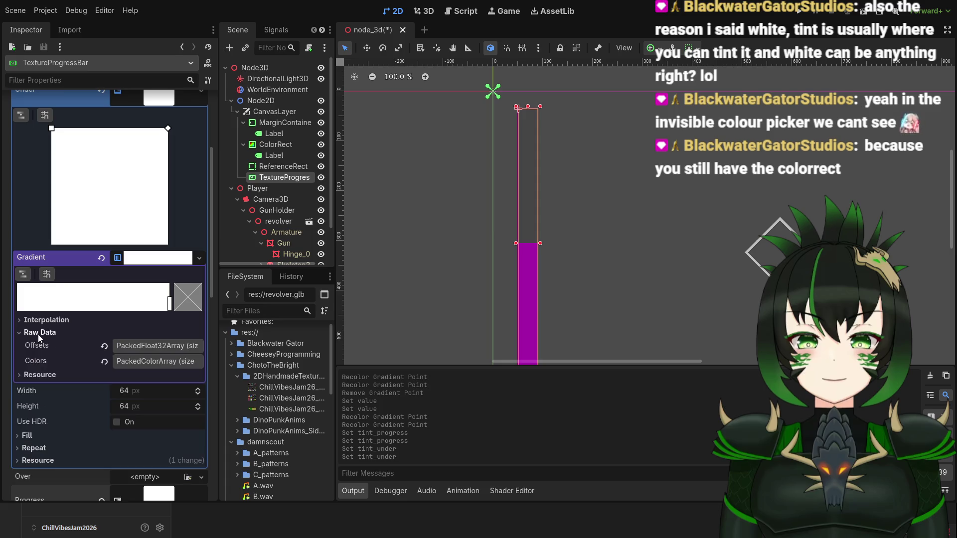
pyautogui.click(156, 345)
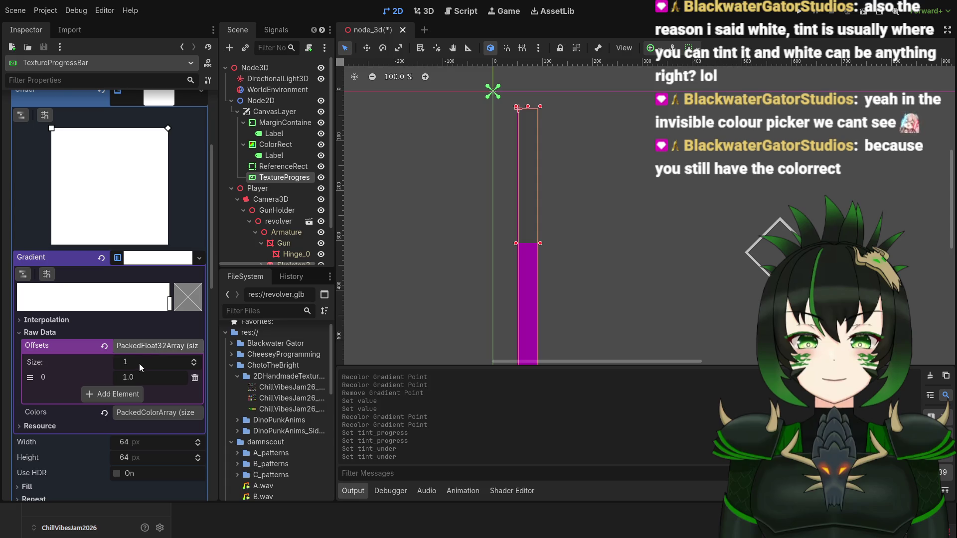
pyautogui.click(141, 377)
pyautogui.write('0')
pyautogui.press('Return')
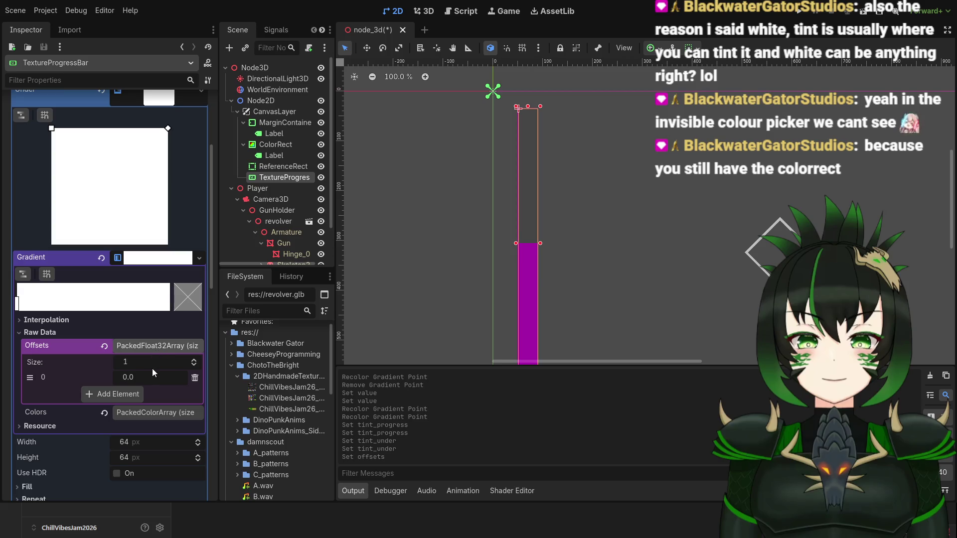
pyautogui.hotkey('ctrl', 'z')
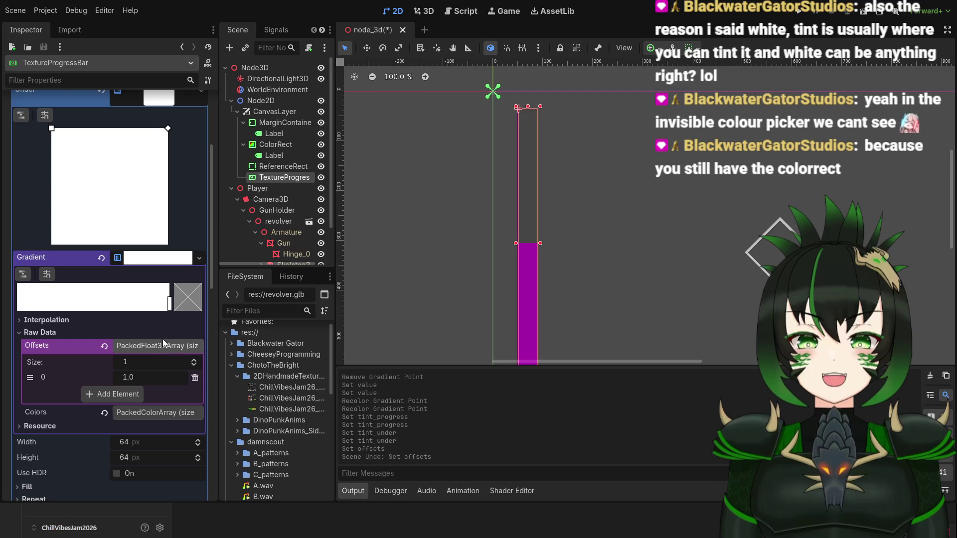
pyautogui.click(604, 246)
pyautogui.scroll(-2, 587, 260)
pyautogui.scroll(-1, 587, 259)
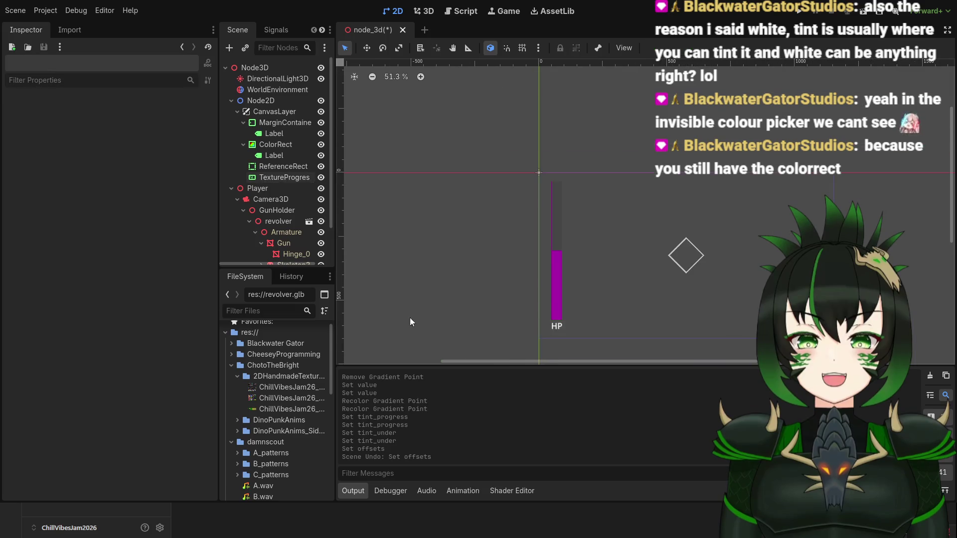
# Move the HP label from ColorRect to become a child of TextureProgressBar.
pyautogui.scroll(-2, 290, 179)
pyautogui.scroll(3, 278, 162)
pyautogui.click(282, 146)
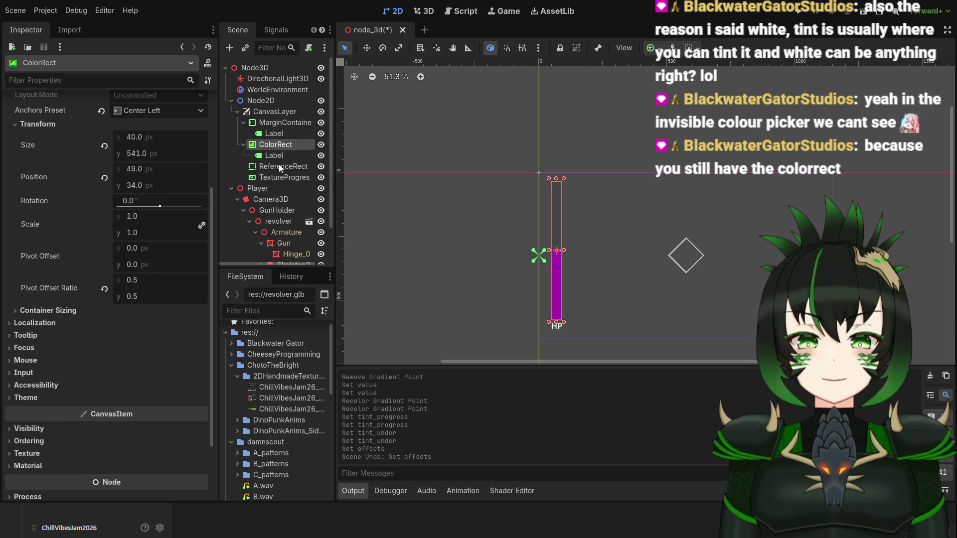
pyautogui.click(277, 156)
pyautogui.moveTo(279, 156)
pyautogui.mouseDown()
pyautogui.moveTo(287, 185)
pyautogui.moveTo(286, 175)
pyautogui.mouseUp()
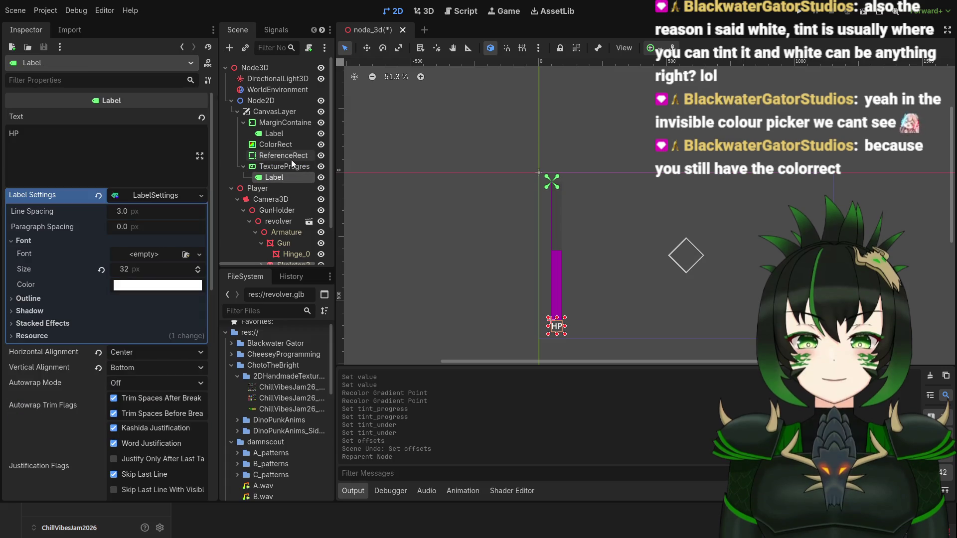
# Delete the leftover ColorRect node from the scene.
pyautogui.click(289, 146)
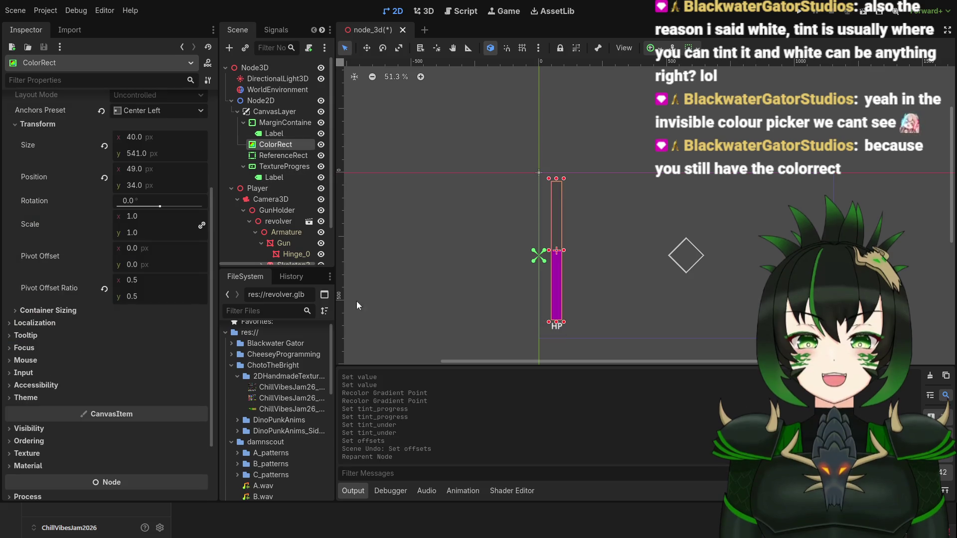
pyautogui.press('Delete')
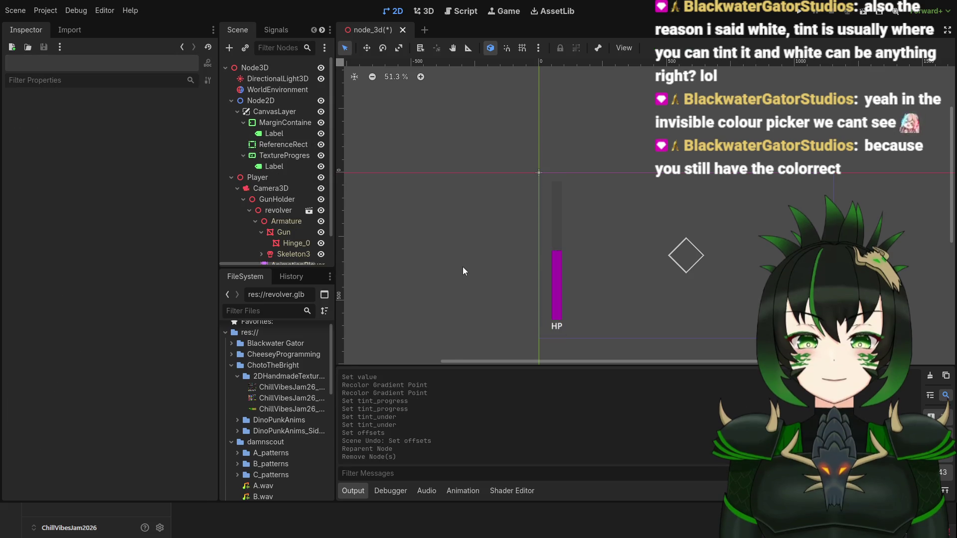
pyautogui.scroll(8, 559, 288)
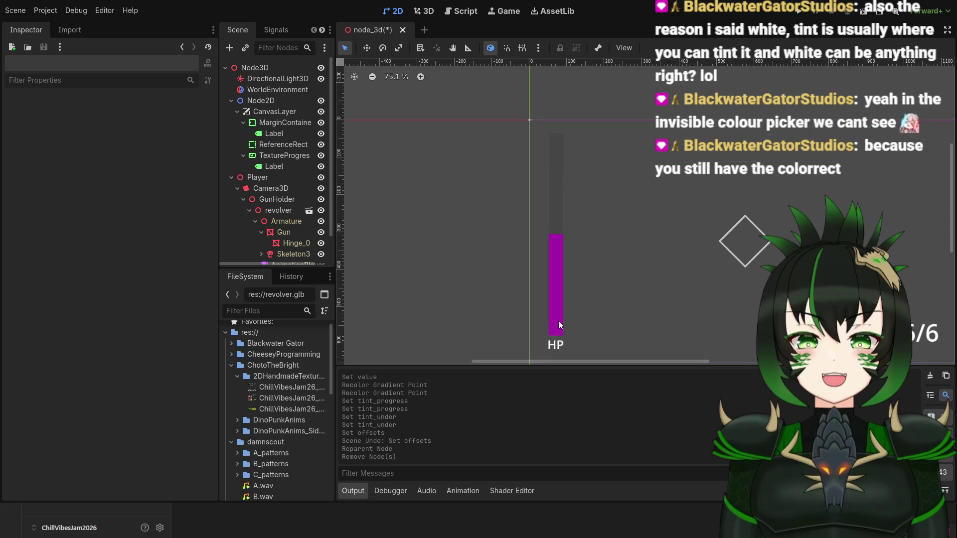
# Rename the label under the progress bar to 'HP Text', then select the TextureProgressBar.
pyautogui.scroll(-2, 295, 198)
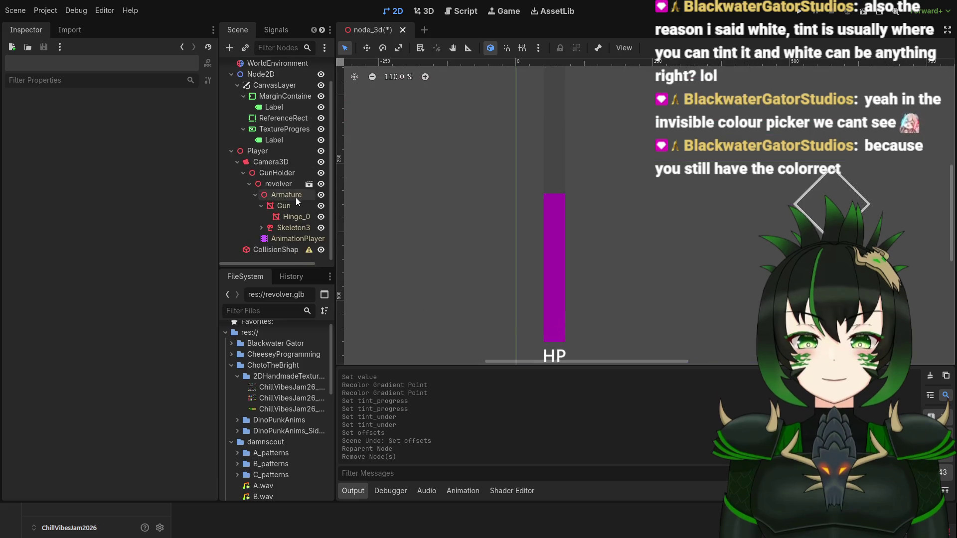
pyautogui.scroll(2, 274, 144)
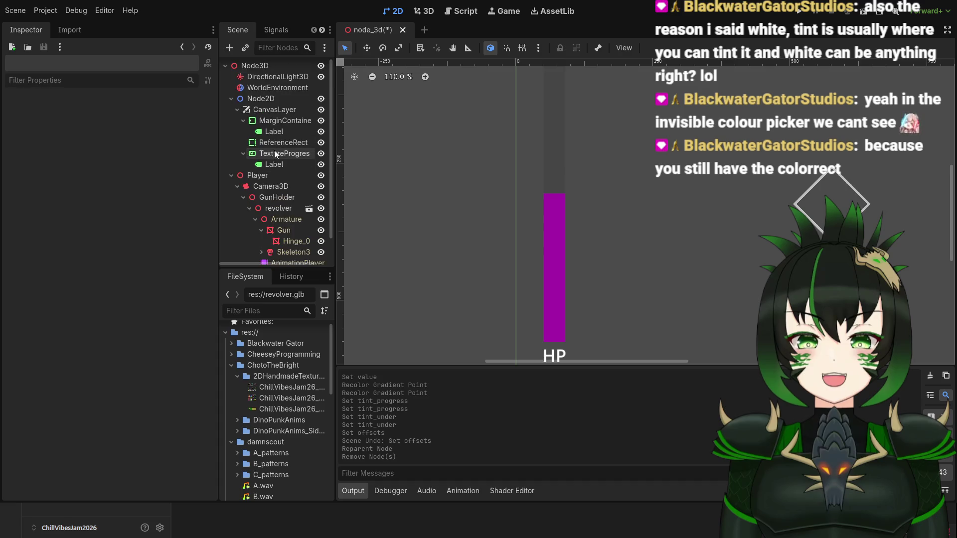
pyautogui.click(276, 164)
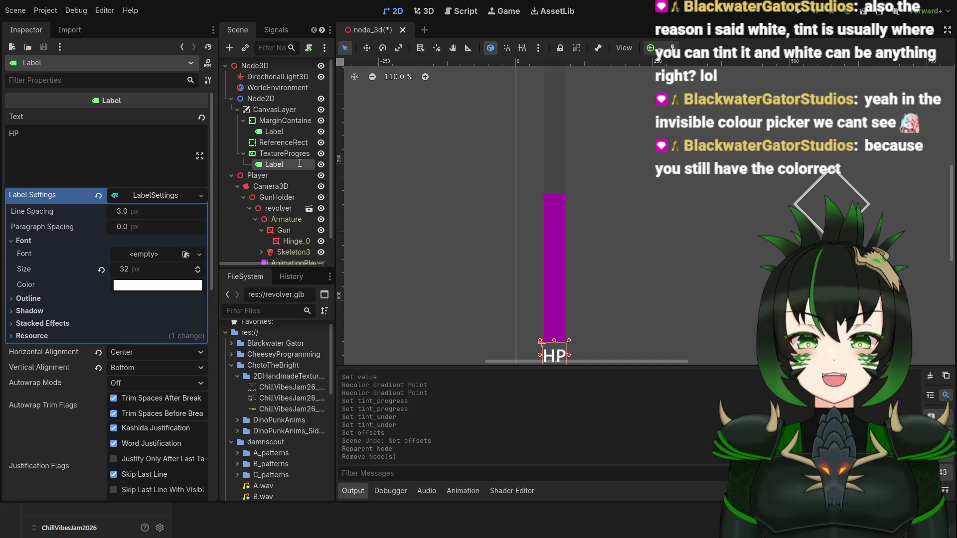
pyautogui.write('HP Text')
pyautogui.press('Return')
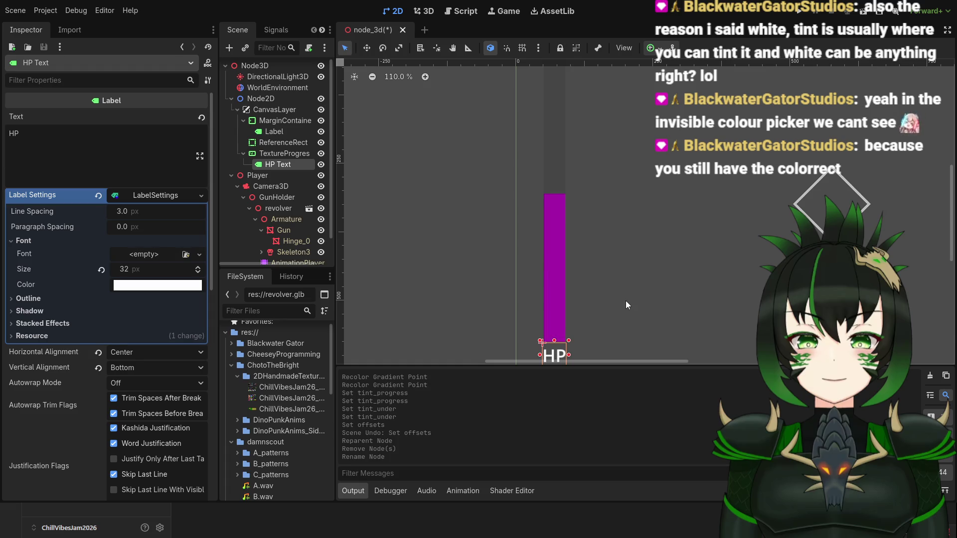
pyautogui.scroll(-3, 624, 305)
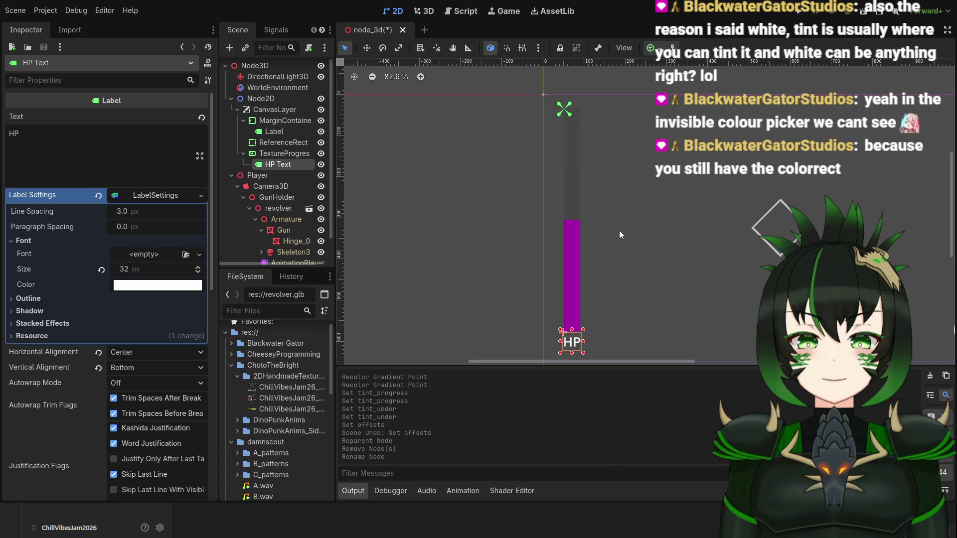
pyautogui.click(283, 156)
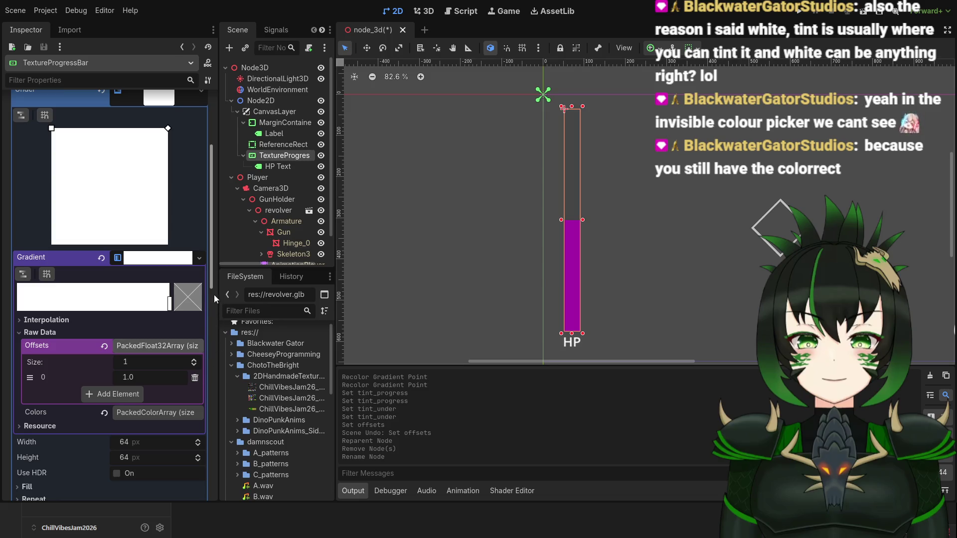
# Collapse the bar's Textures, Tint and Stretch Margin sections and expand its Layout settings.
pyautogui.moveTo(212, 283); pyautogui.dragTo(214, 230)
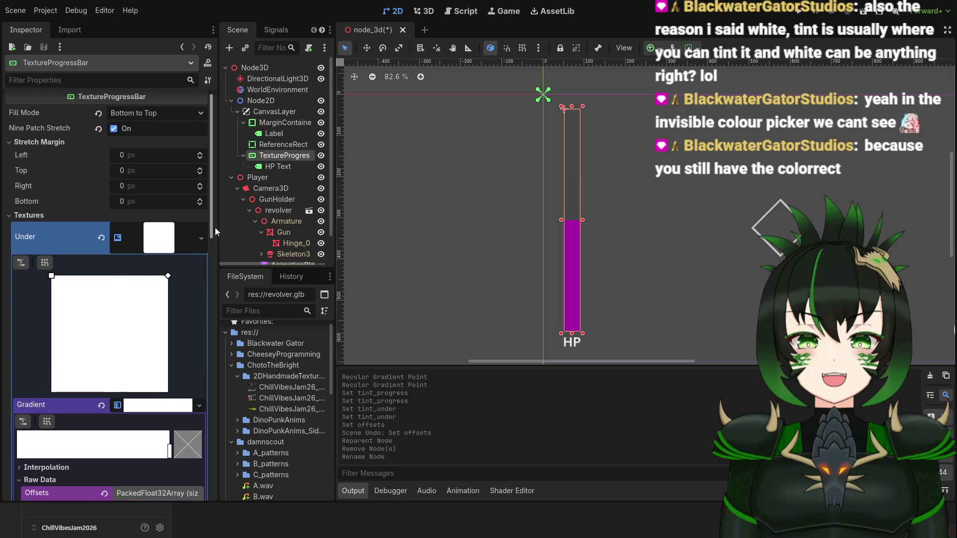
pyautogui.click(37, 221)
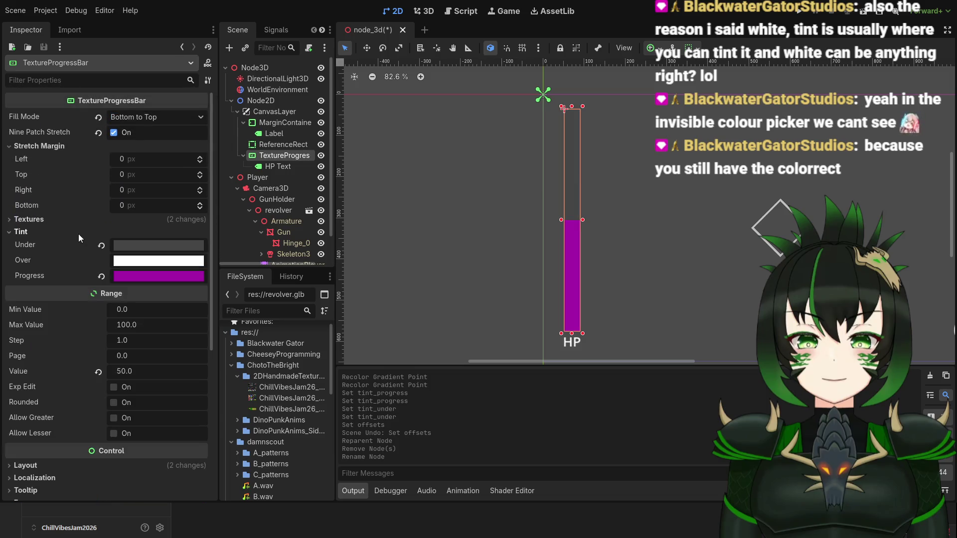
pyautogui.click(30, 146)
pyautogui.click(10, 172)
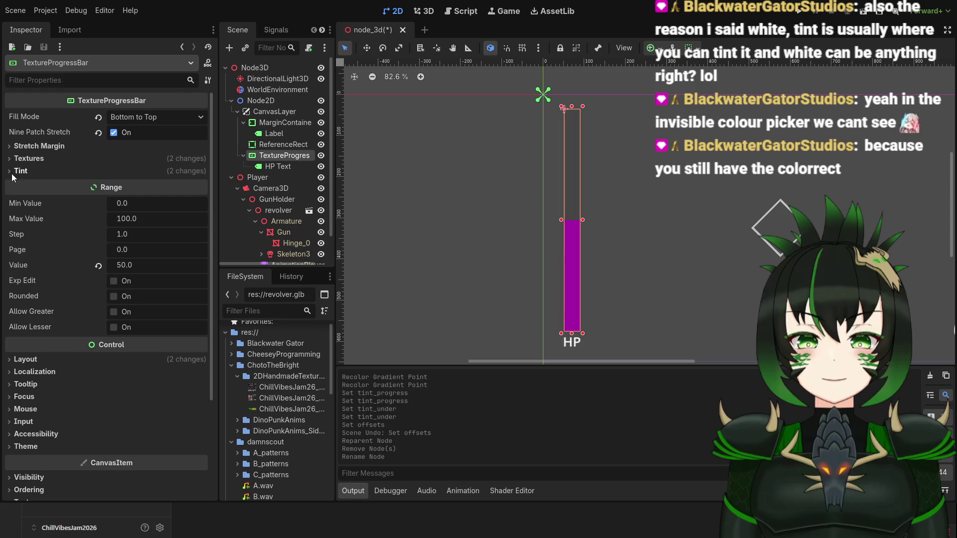
pyautogui.scroll(-3, 78, 293)
pyautogui.click(18, 259)
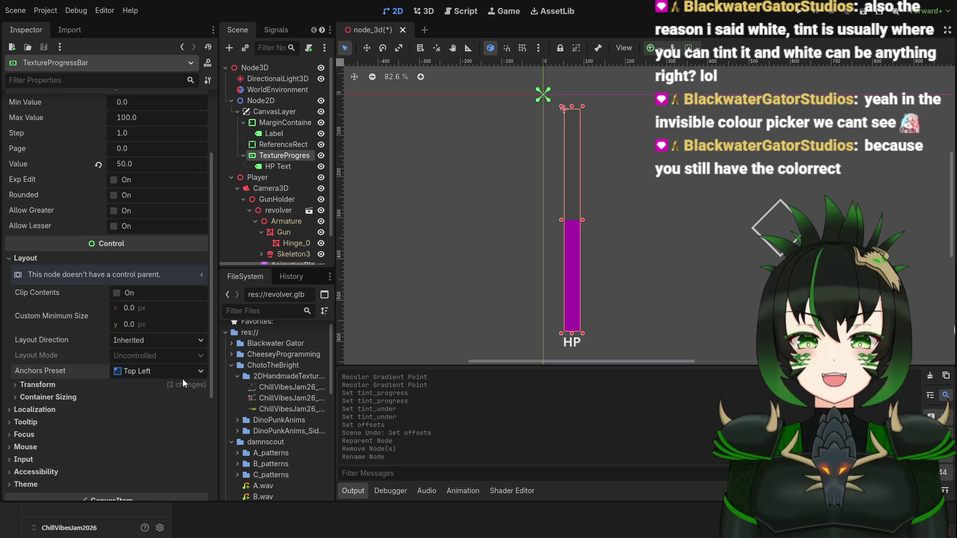
# Drag the HP bar right on the canvas to about position (46, 41).
pyautogui.scroll(-4, 125, 373)
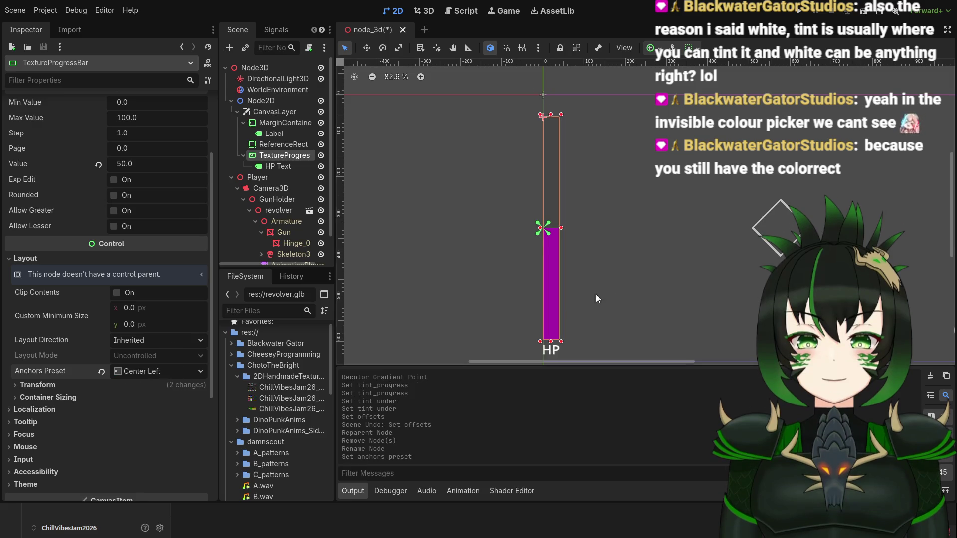
pyautogui.scroll(-1, 582, 297)
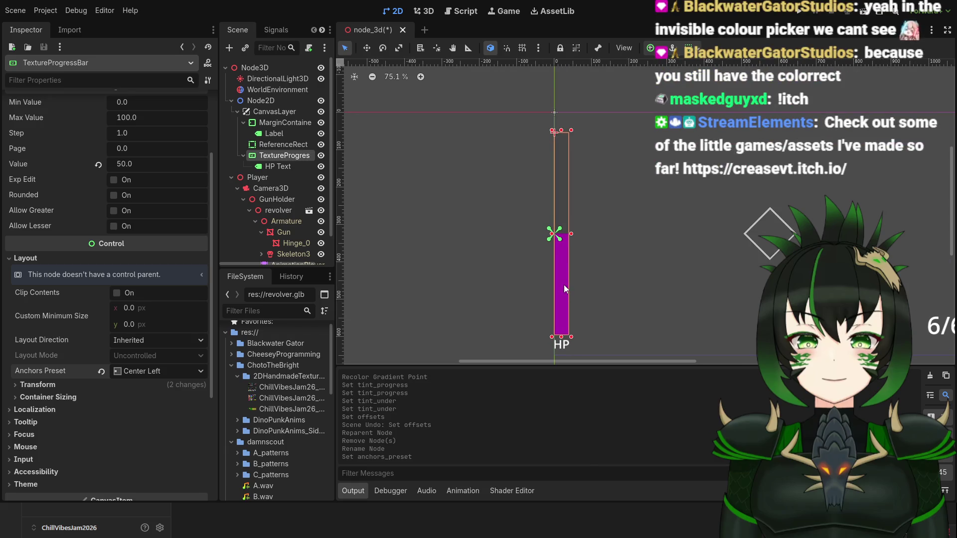
pyautogui.moveTo(565, 288)
pyautogui.mouseDown()
pyautogui.moveTo(608, 290)
pyautogui.moveTo(581, 273)
pyautogui.mouseUp()
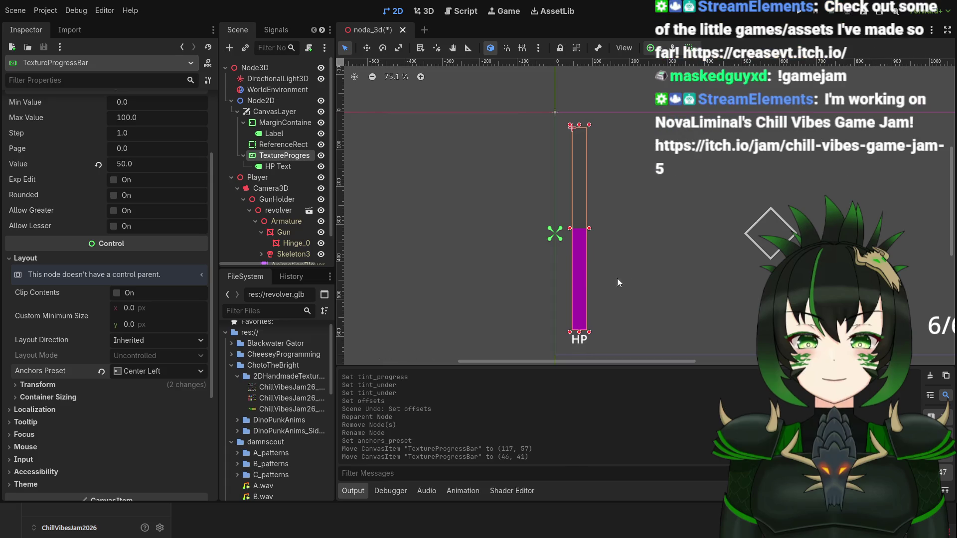
pyautogui.click(663, 296)
pyautogui.scroll(-2, 663, 295)
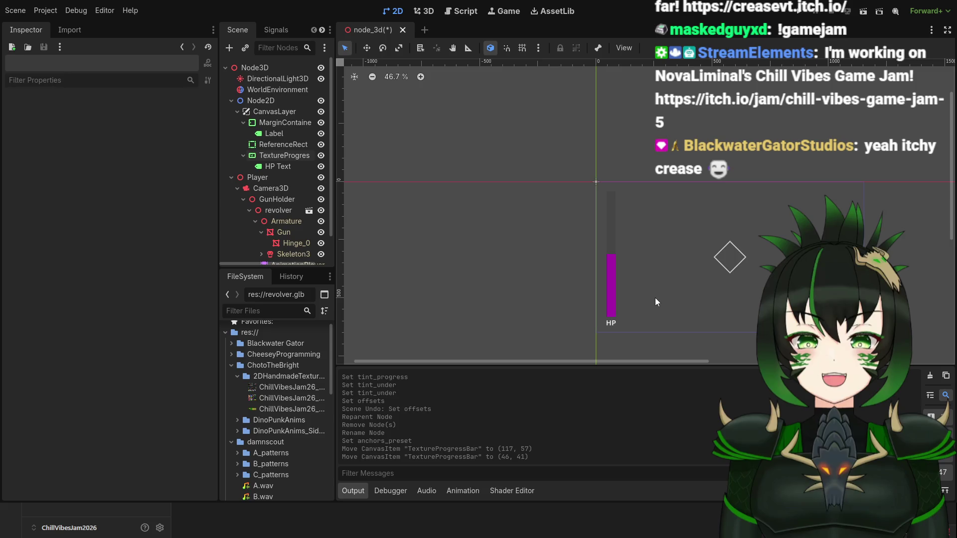
pyautogui.scroll(4, 664, 307)
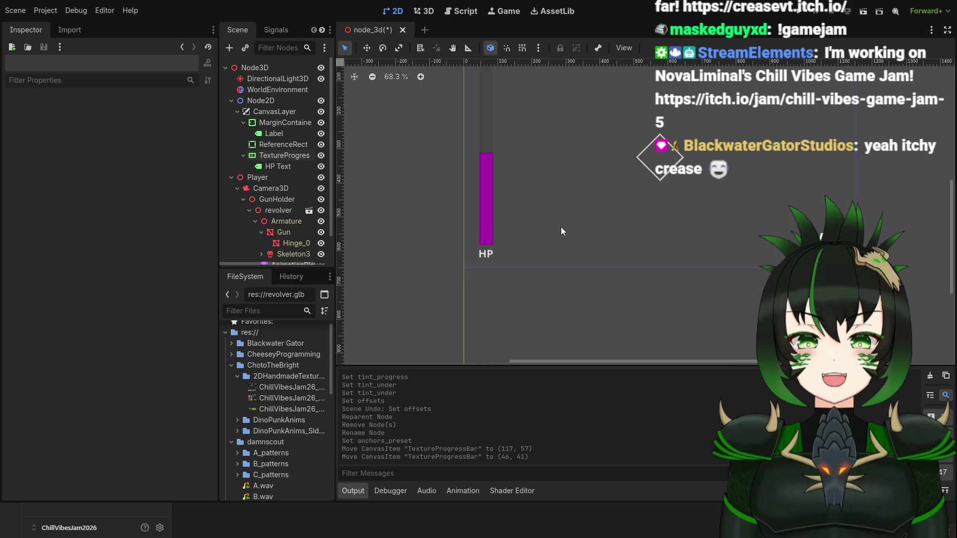
pyautogui.moveTo(560, 233)
pyautogui.mouseDown()
pyautogui.moveTo(571, 278)
pyautogui.moveTo(613, 293)
pyautogui.moveTo(515, 281)
pyautogui.moveTo(541, 303)
pyautogui.moveTo(530, 278)
pyautogui.moveTo(554, 290)
pyautogui.mouseUp()
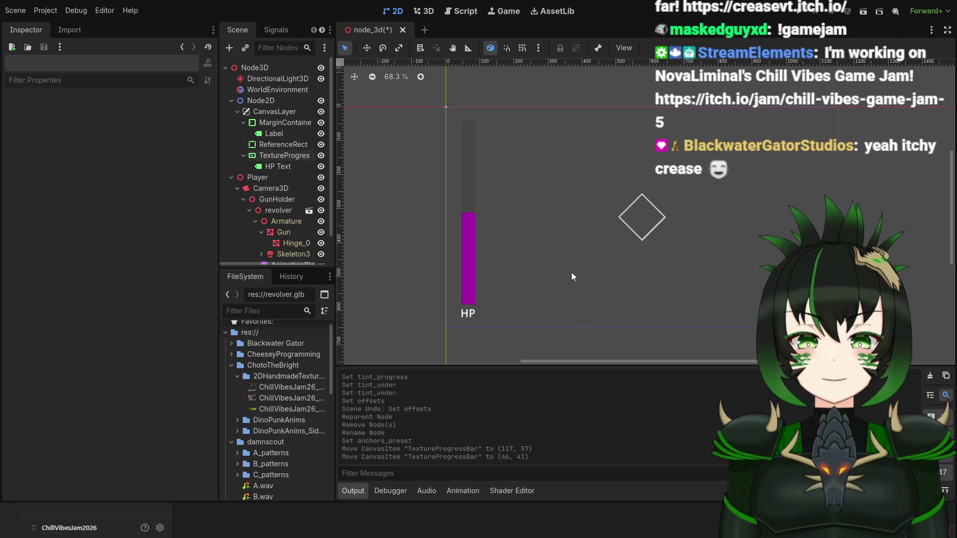
pyautogui.moveTo(572, 276); pyautogui.dragTo(606, 268)
pyautogui.scroll(-2, 271, 194)
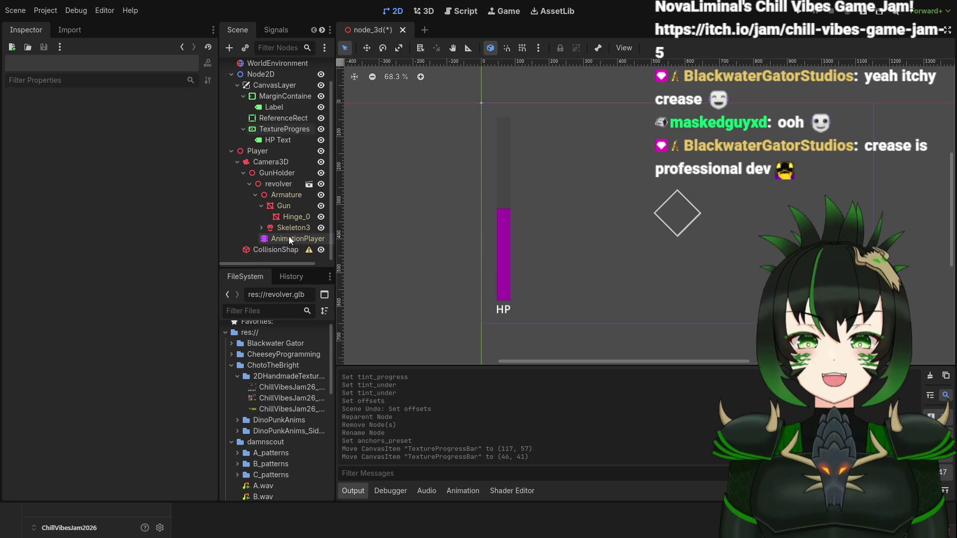
pyautogui.scroll(1, 289, 237)
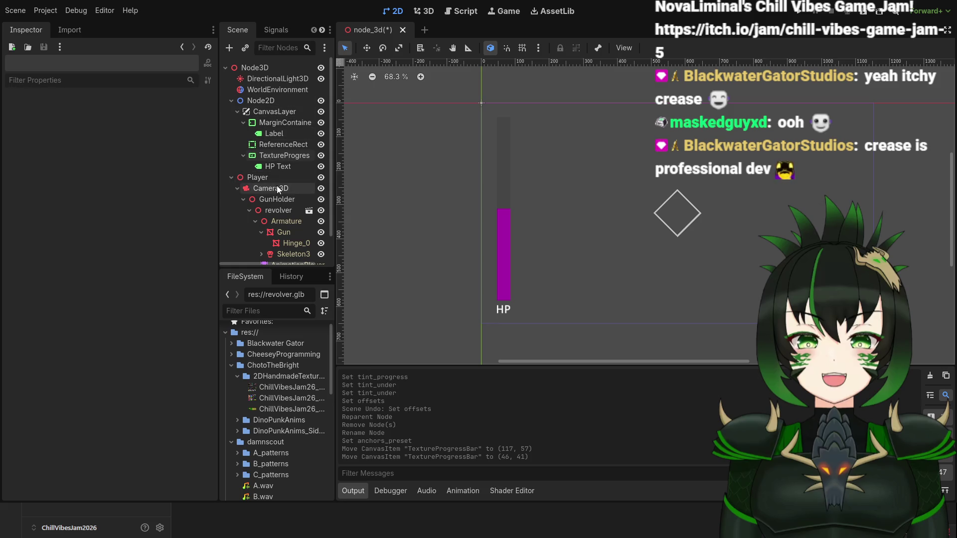
pyautogui.scroll(-1, 277, 186)
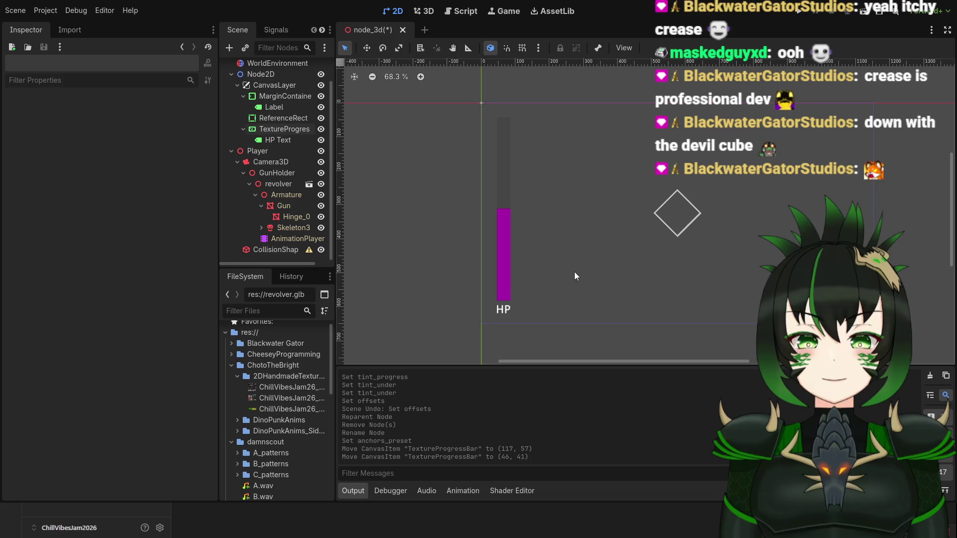
pyautogui.scroll(-1, 577, 274)
pyautogui.scroll(1, 575, 274)
pyautogui.moveTo(612, 285)
pyautogui.mouseDown()
pyautogui.moveTo(560, 258)
pyautogui.moveTo(600, 277)
pyautogui.mouseUp()
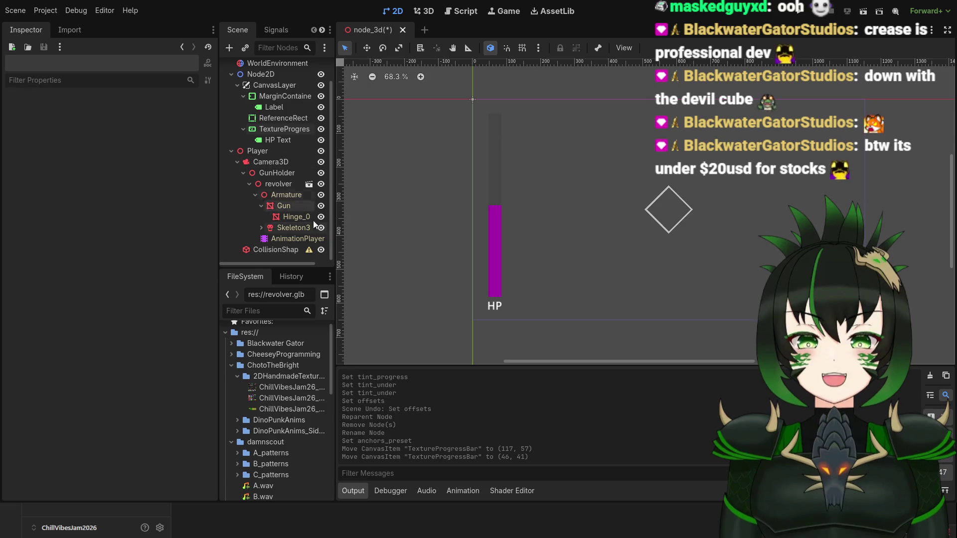
pyautogui.click(494, 236)
# Expand the TextureProgressBar's Textures section to show the Under gradient texture.
pyautogui.scroll(-6, 75, 330)
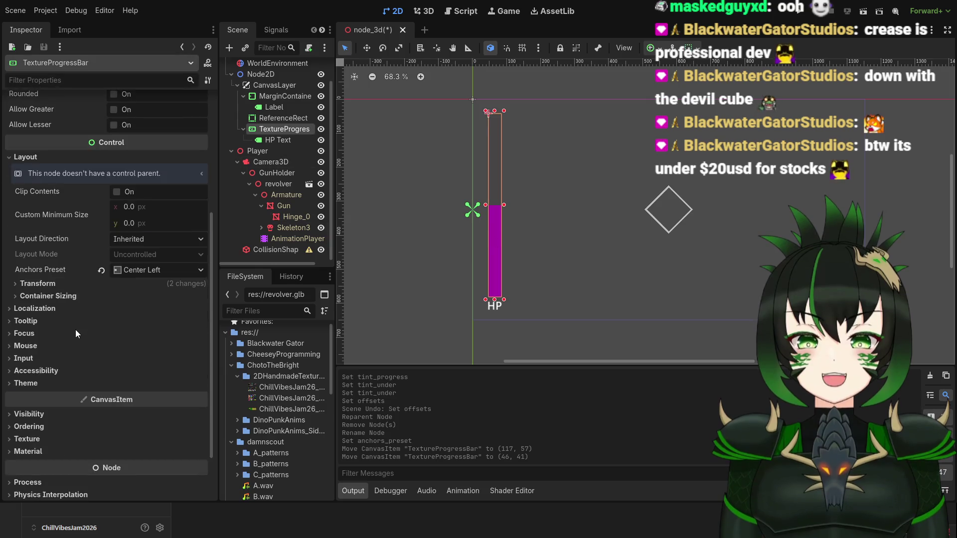
pyautogui.scroll(3, 83, 340)
pyautogui.scroll(3, 83, 340)
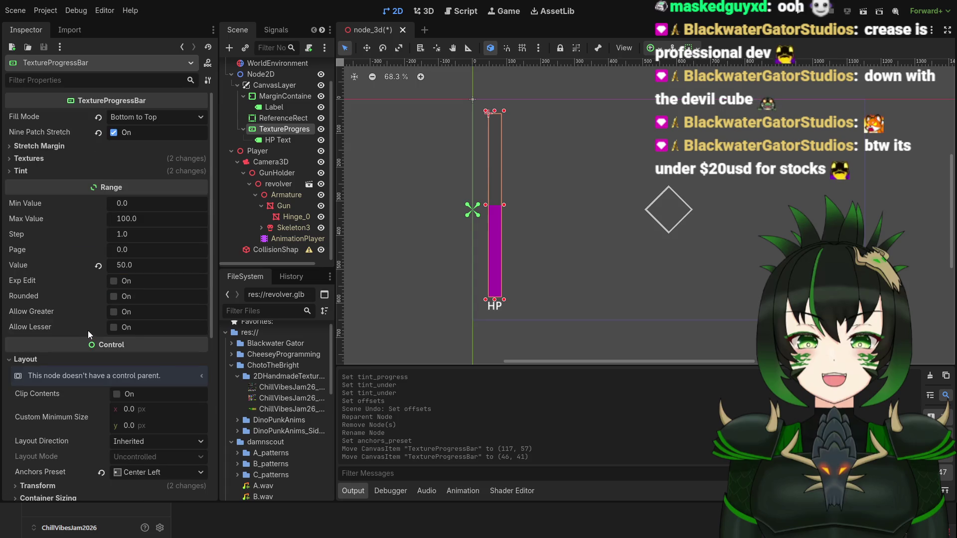
pyautogui.click(14, 159)
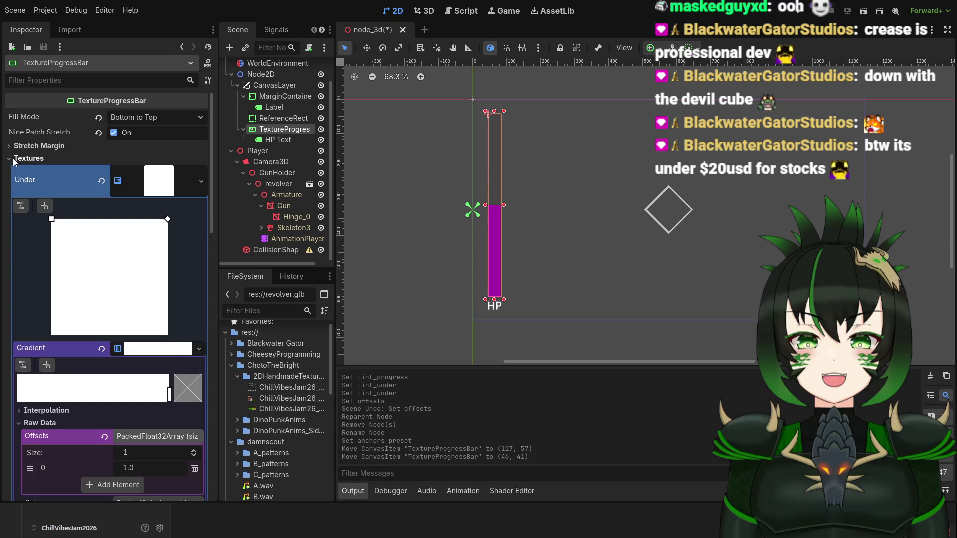
pyautogui.click(12, 160)
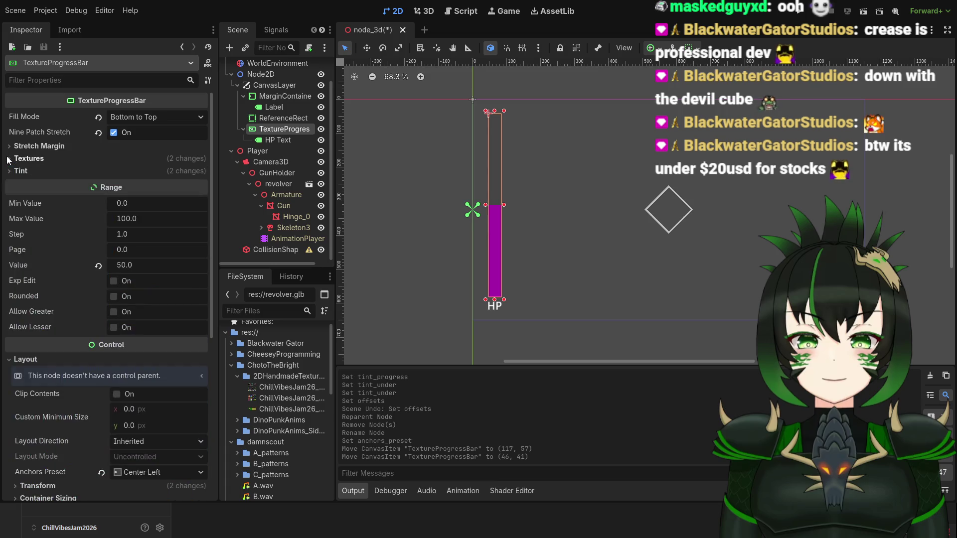
pyautogui.click(15, 163)
# Look over the texture settings, then collapse them and expand the Tint colours.
pyautogui.scroll(-3, 83, 248)
pyautogui.scroll(-4, 82, 244)
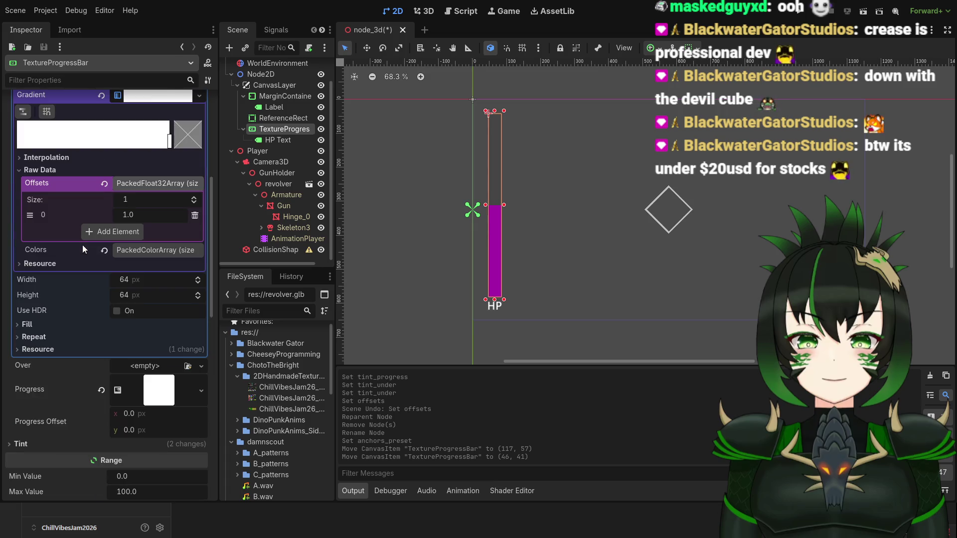
pyautogui.scroll(7, 82, 244)
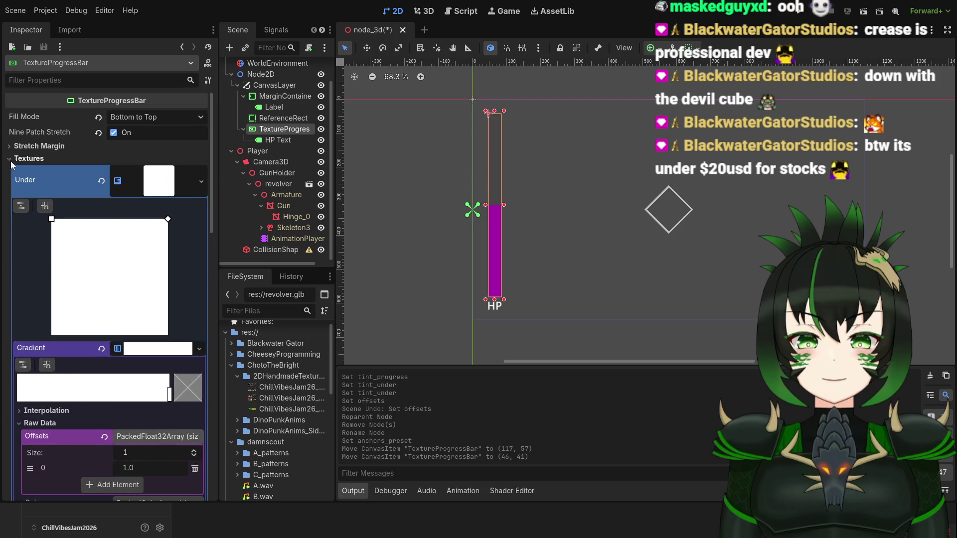
pyautogui.click(29, 158)
pyautogui.click(16, 173)
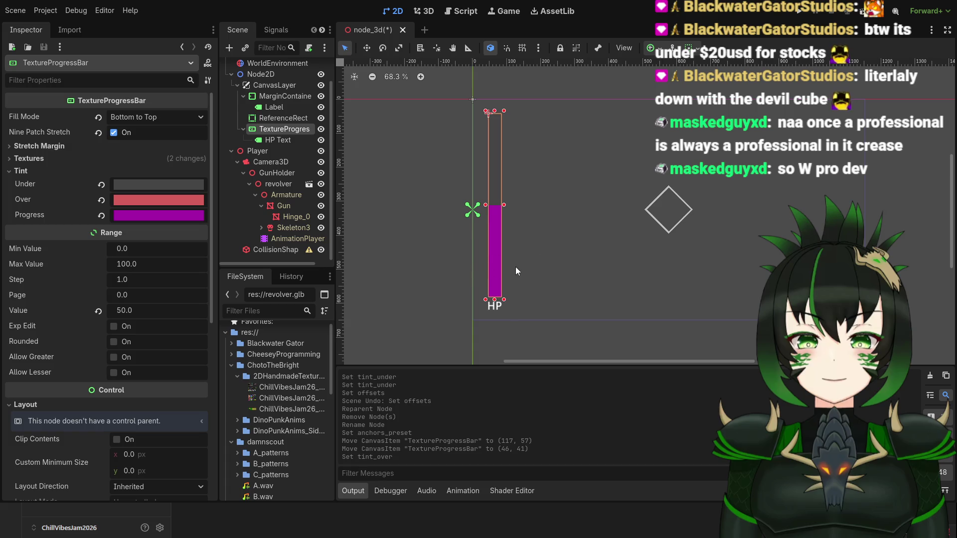
# Scroll the Inspector to check the grey under, red over and purple progress tints.
pyautogui.scroll(-5, 147, 264)
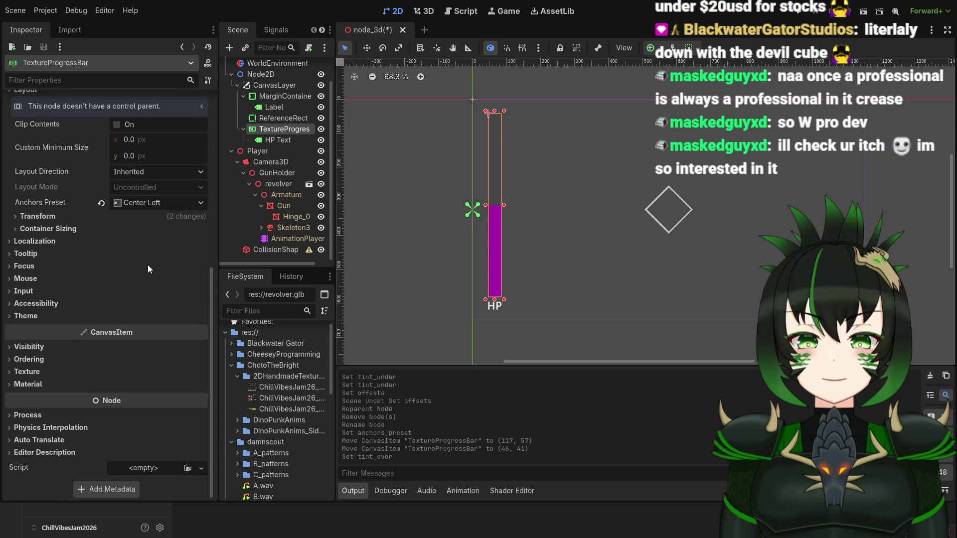
pyautogui.scroll(5, 147, 268)
pyautogui.scroll(3, 147, 269)
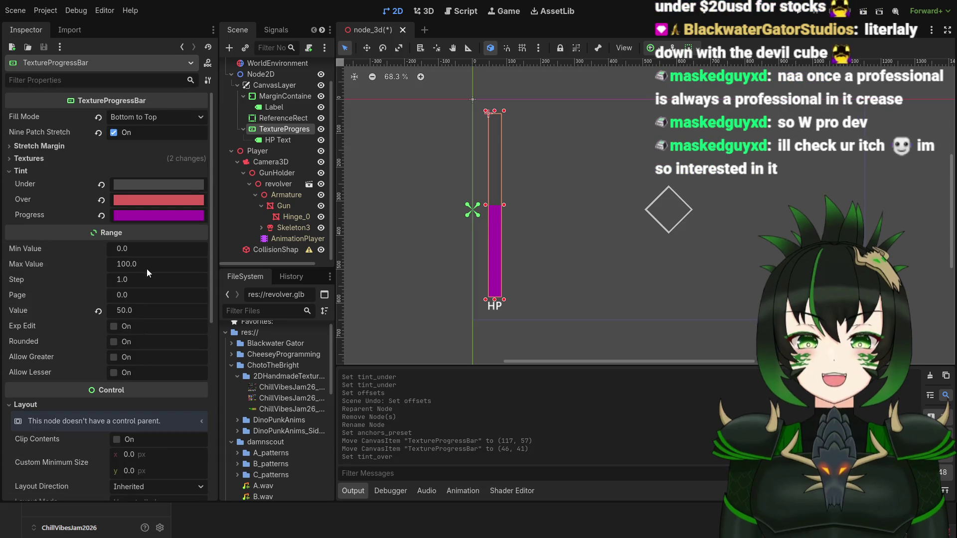